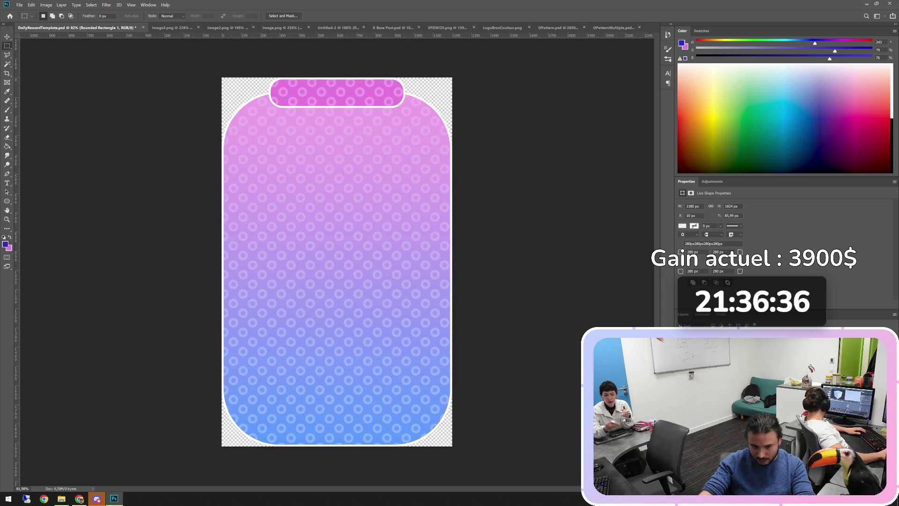
# Step: Undo and redo through the edit history, ending on the patterned pink-to-blue card
pyautogui.hotkey('ctrl', 'z')
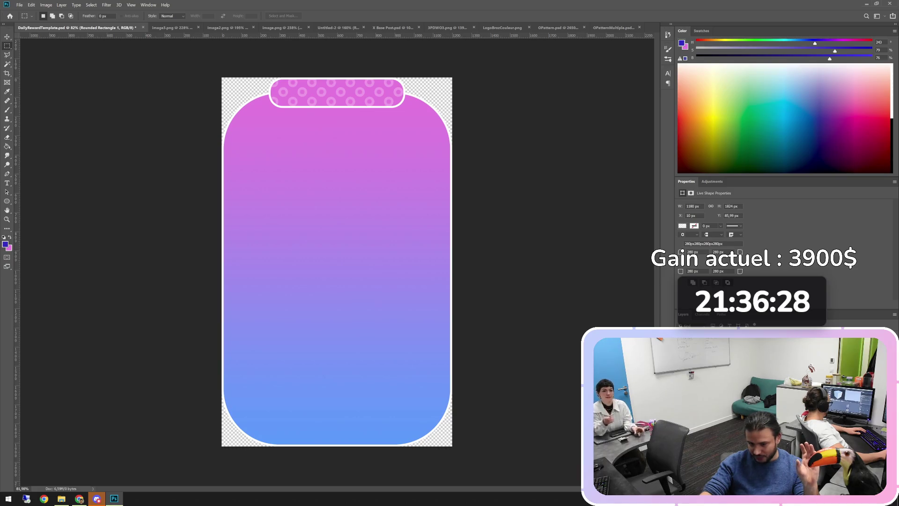
pyautogui.hotkey('ctrl', 'z')
pyautogui.hotkey('ctrl', 'shift', 'z')
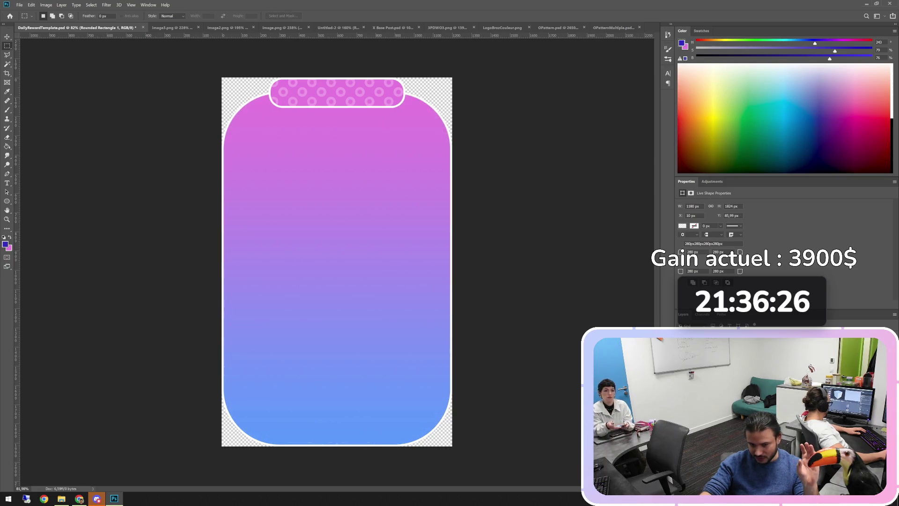
pyautogui.hotkey('ctrl', 'z')
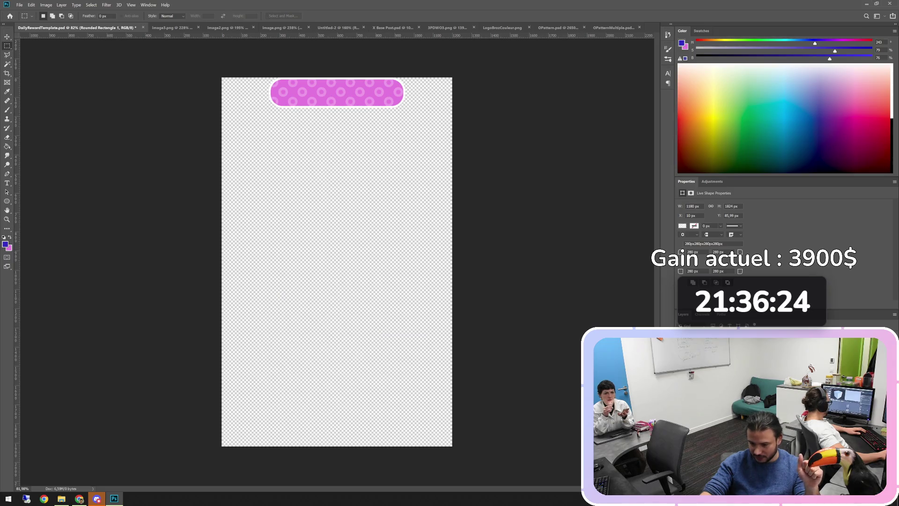
pyautogui.hotkey('ctrl', 'shift', 'z')
pyautogui.hotkey('ctrl', 'shift', 'z')
pyautogui.hotkey('ctrl', 'shift', 'z')
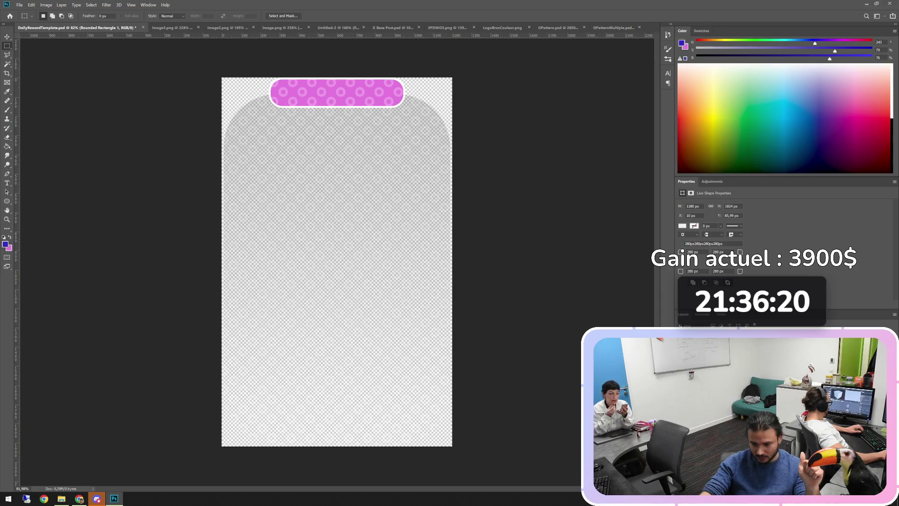
pyautogui.hotkey('ctrl', 'z')
pyautogui.hotkey('ctrl', 'shift', 'z')
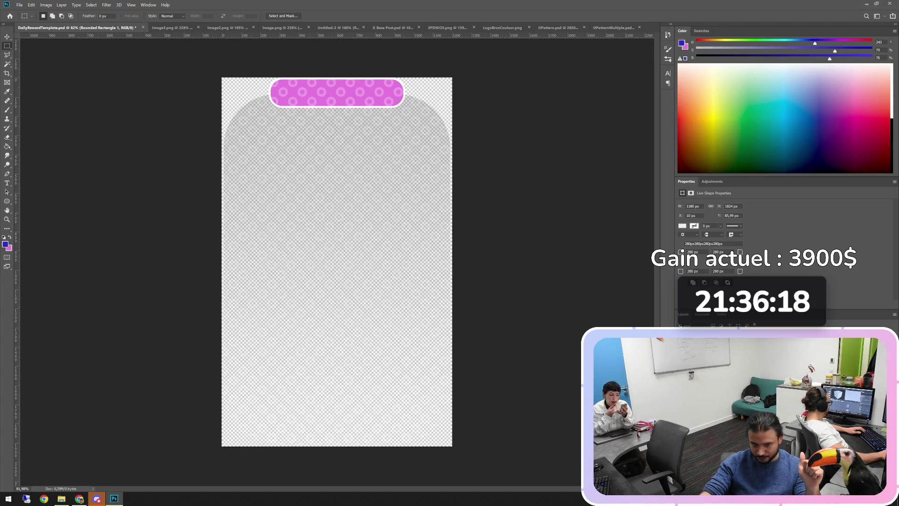
pyautogui.hotkey('ctrl', 'z')
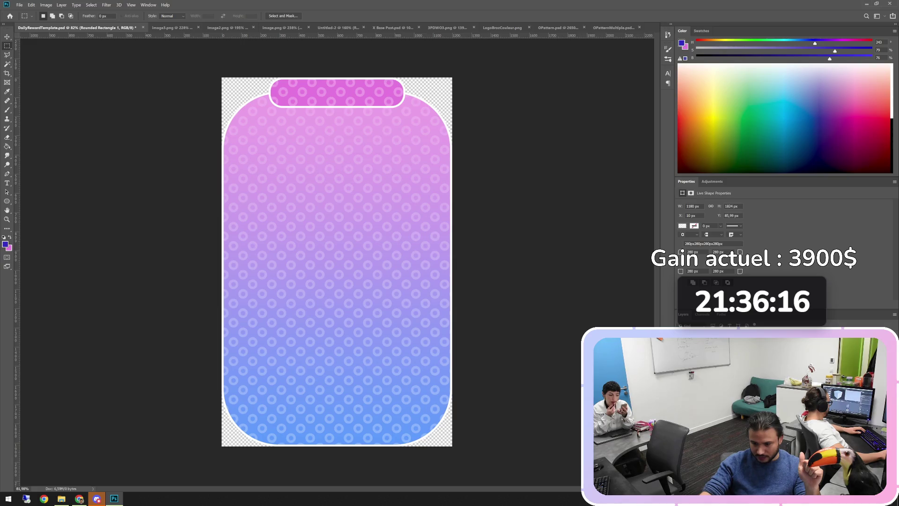
# Step: Turn off the large card's Gradient Overlay in Layer Style and apply, then reopen its blending options
pyautogui.doubleClick(796, 347)
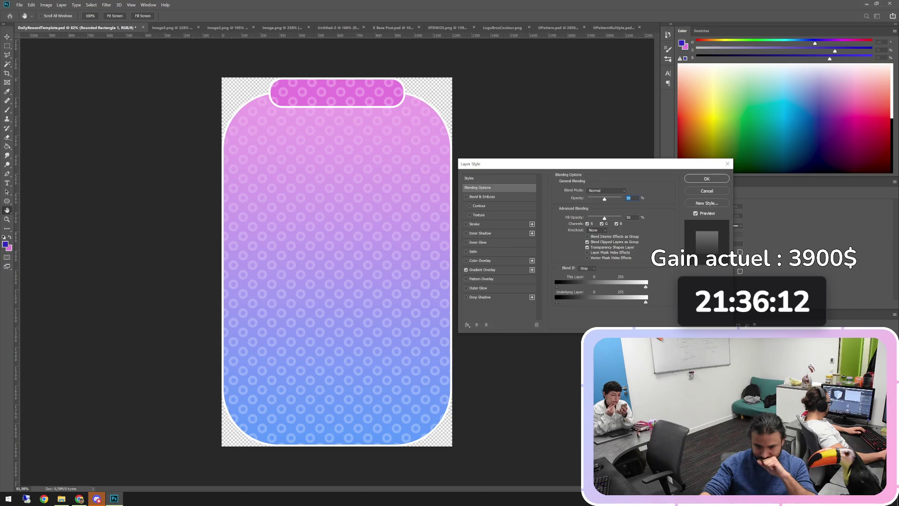
pyautogui.click(482, 270)
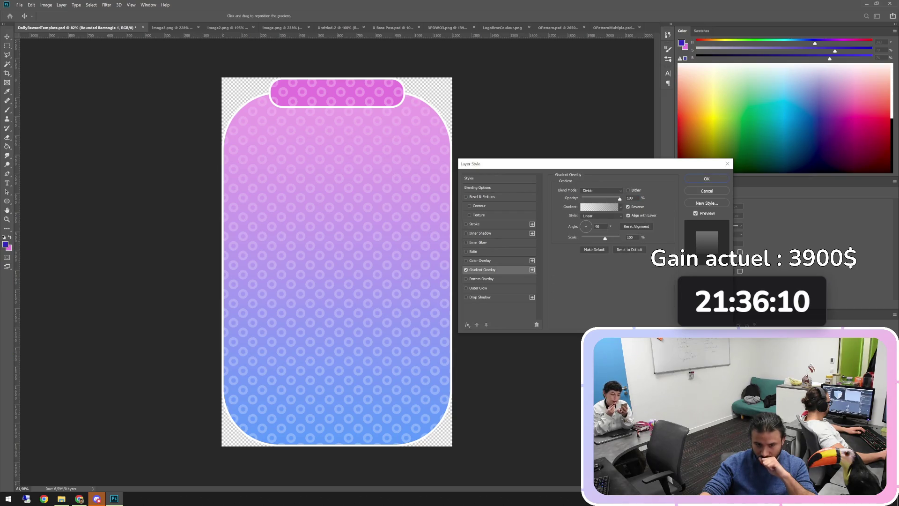
pyautogui.click(466, 270)
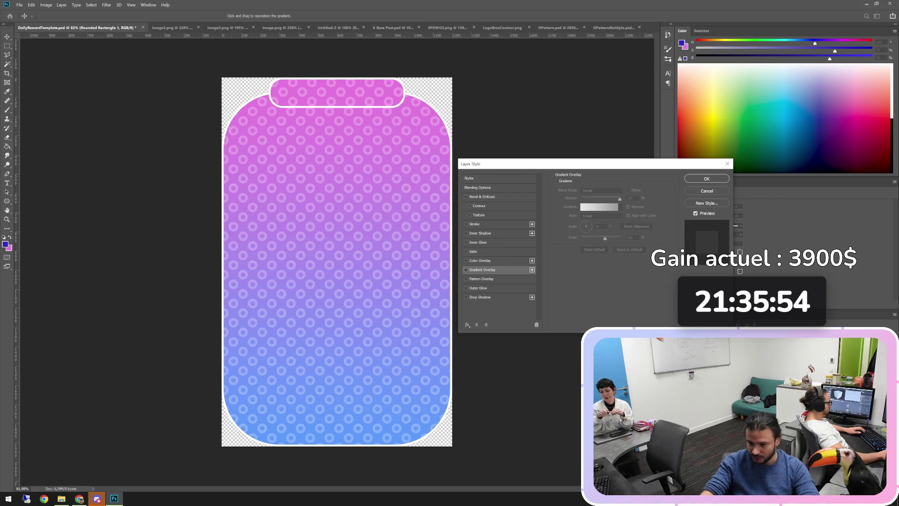
pyautogui.click(707, 179)
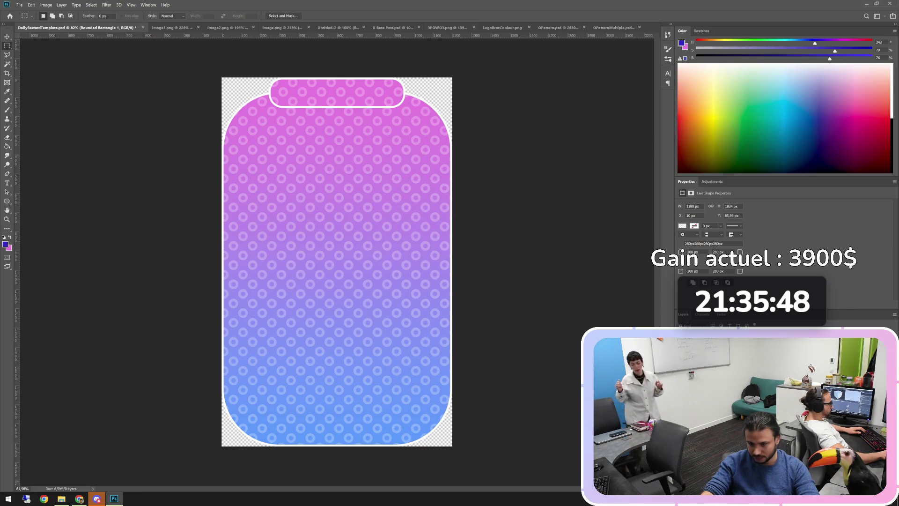
pyautogui.doubleClick(636, 355)
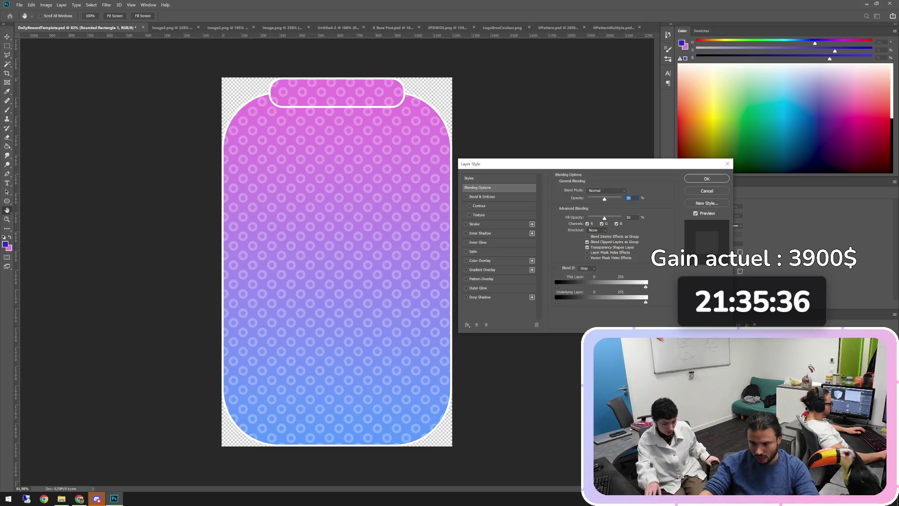
pyautogui.press('Tab')
pyautogui.write('100')
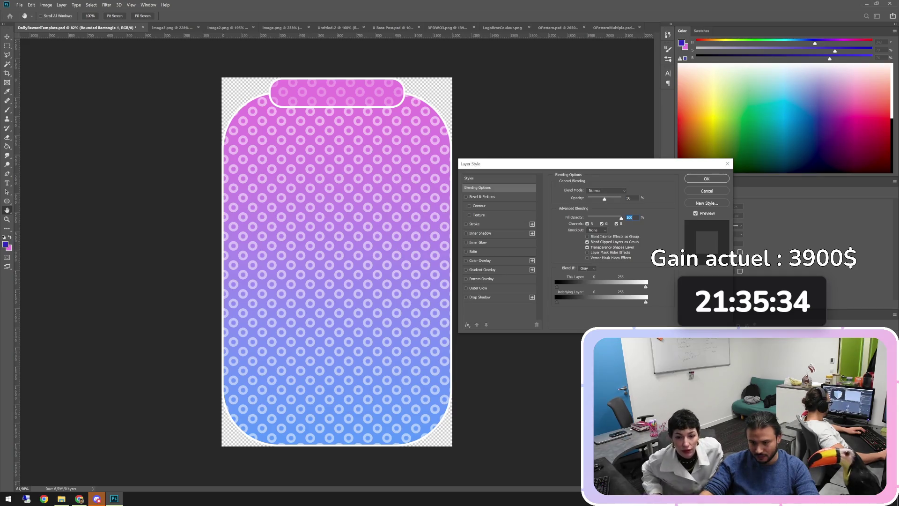
pyautogui.moveTo(621, 302)
pyautogui.mouseDown()
pyautogui.moveTo(608, 302)
pyautogui.moveTo(632, 302)
pyautogui.moveTo(611, 302)
pyautogui.mouseUp()
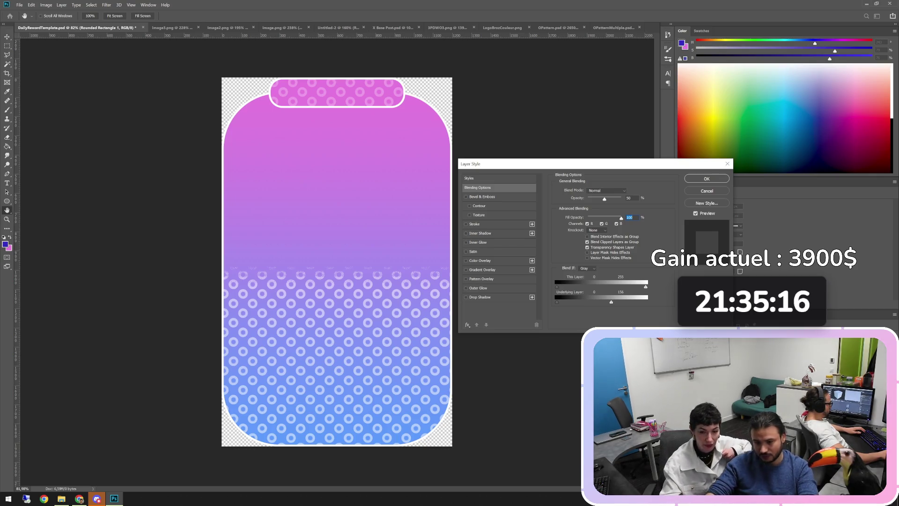
pyautogui.moveTo(612, 302); pyautogui.dragTo(646, 301)
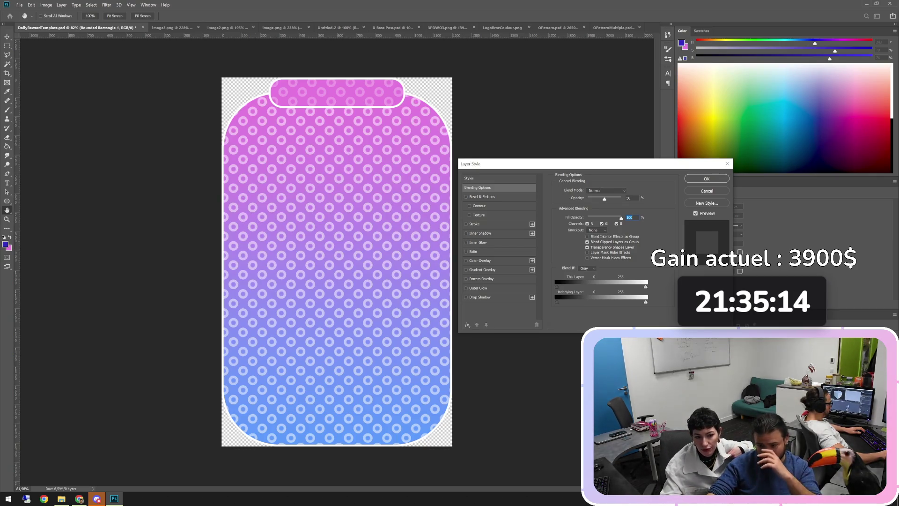
pyautogui.press('Return')
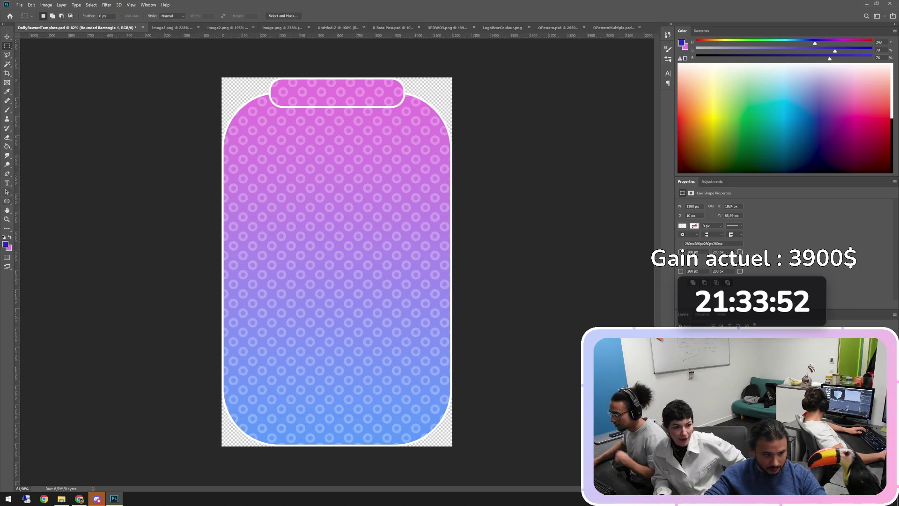
# Step: Switch to the Rectangle Tool and dismiss the Create Rectangle dialog
pyautogui.rightClick(7, 201)
pyautogui.click(35, 200)
pyautogui.click(403, 141)
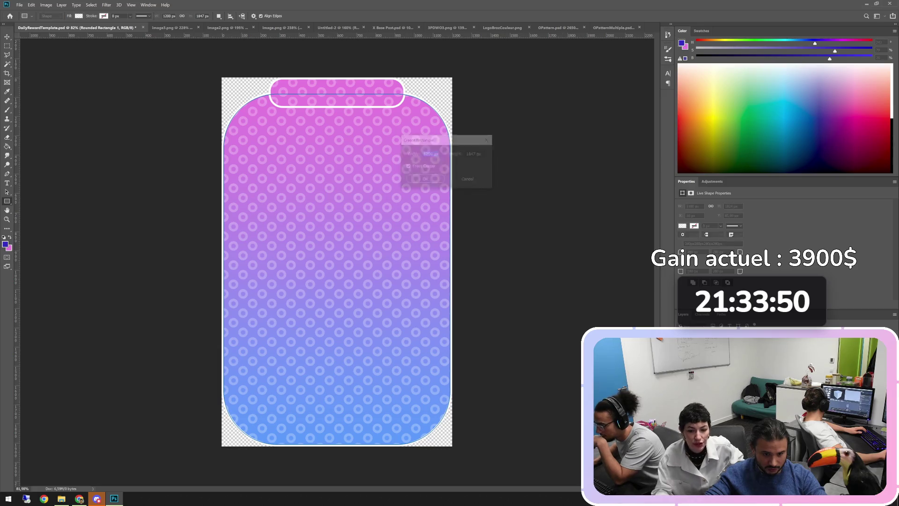
pyautogui.press('Escape')
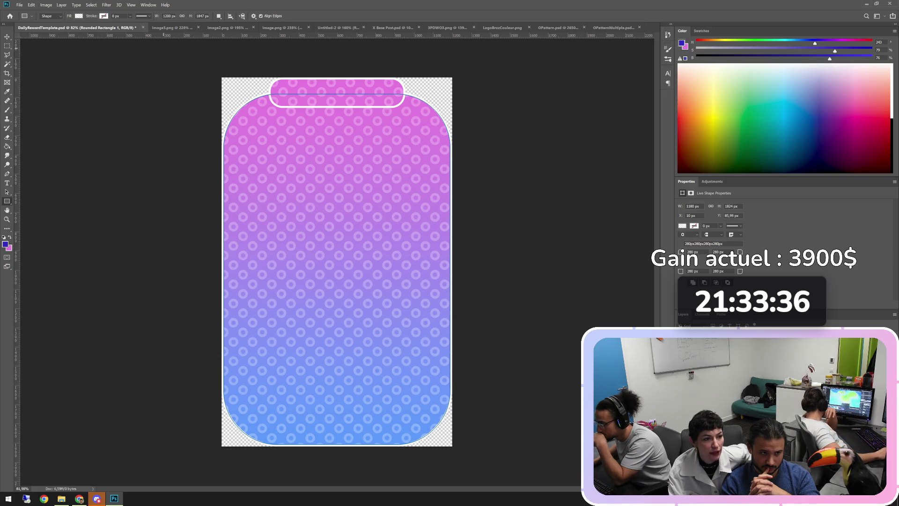
# Step: Browse Image > Adjustments and the Adjustments panel, then return to the card's shape properties
pyautogui.hotkey('alt', 'i')
pyautogui.press('Down')
pyautogui.press('Down')
pyautogui.press('Down')
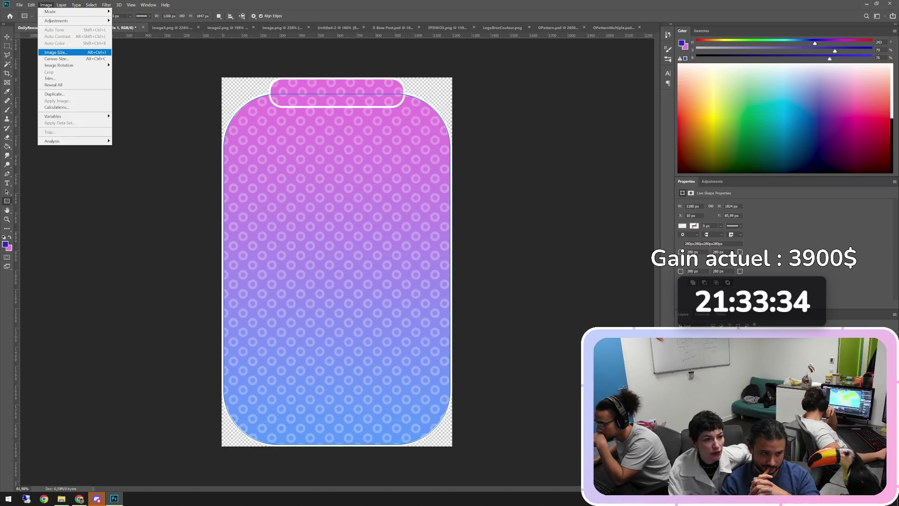
pyautogui.press('Up')
pyautogui.press('Up')
pyautogui.press('Up')
pyautogui.press('Right')
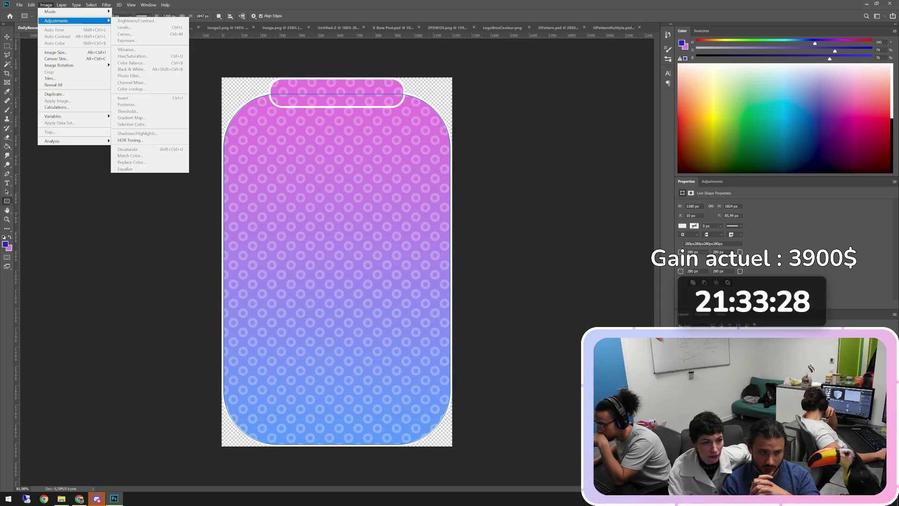
pyautogui.moveTo(90, 5)
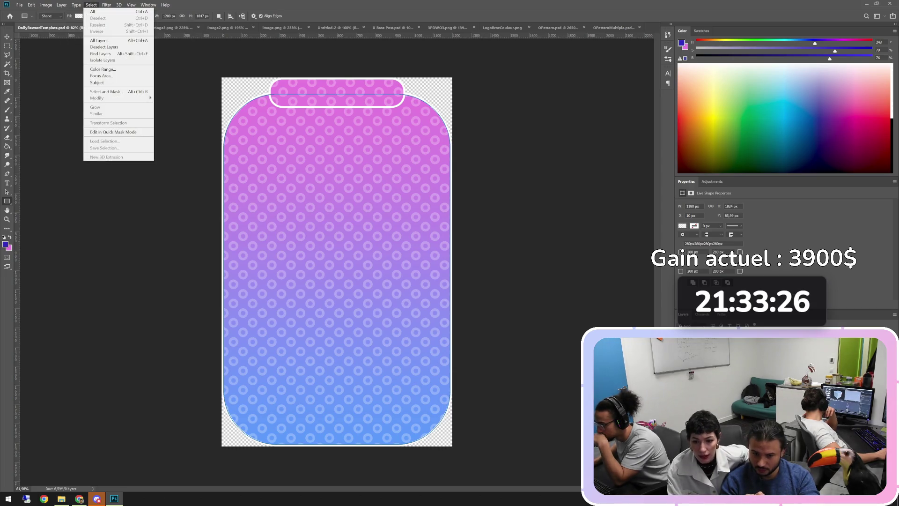
pyautogui.moveTo(131, 4)
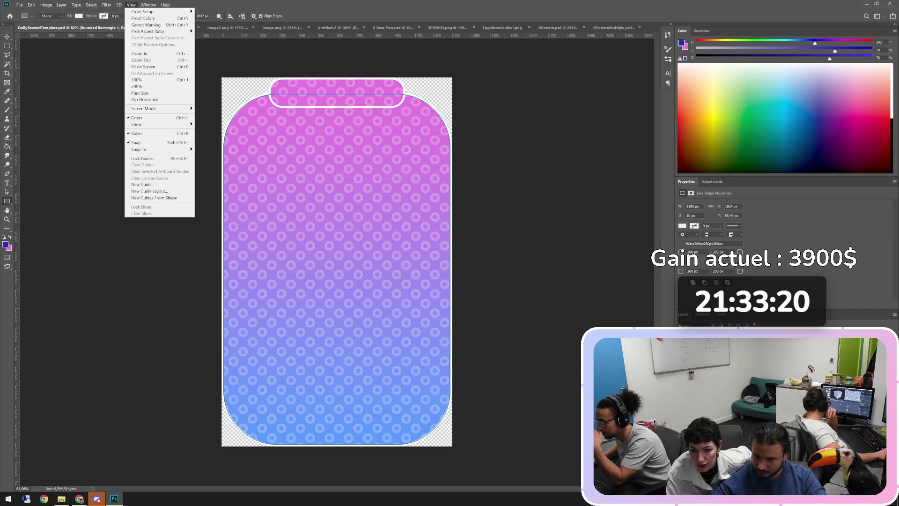
pyautogui.click(712, 181)
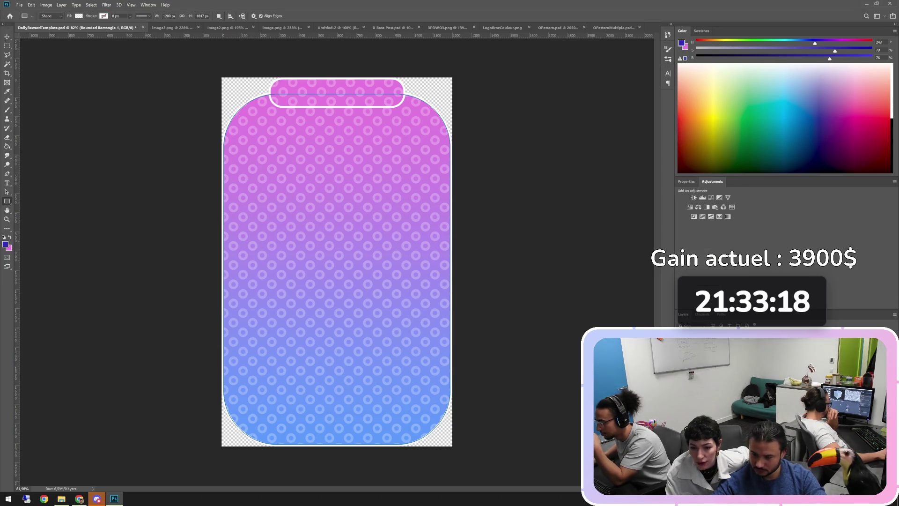
pyautogui.click(687, 182)
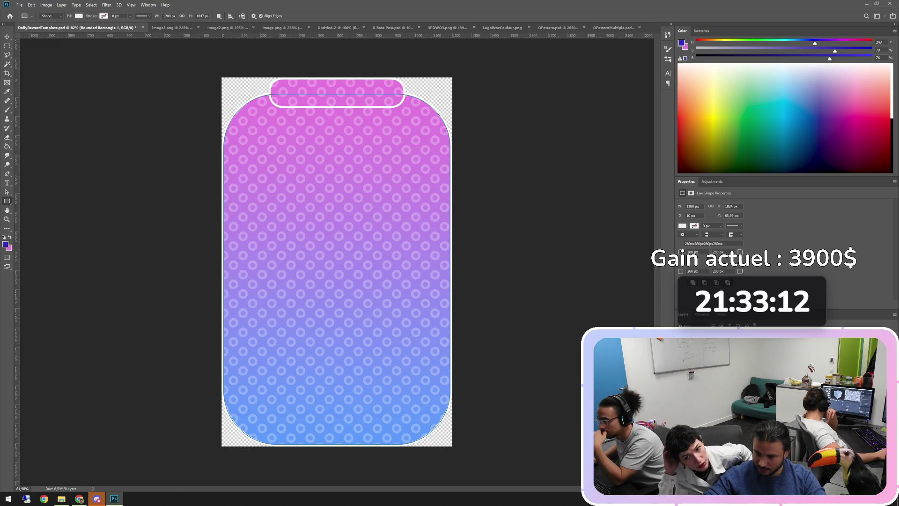
# Step: Try a plain gradient fill on the card, then undo back to its circle-pattern fill
pyautogui.click(683, 226)
pyautogui.click(715, 239)
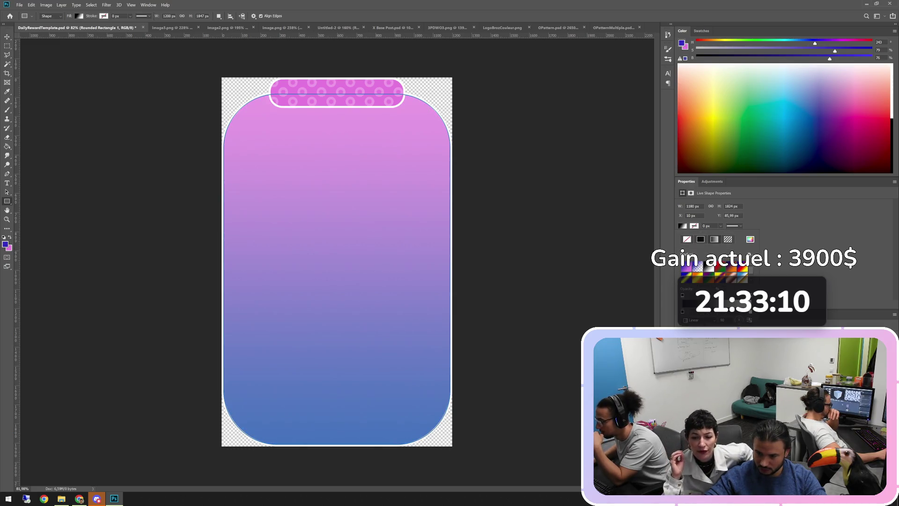
pyautogui.press('Return')
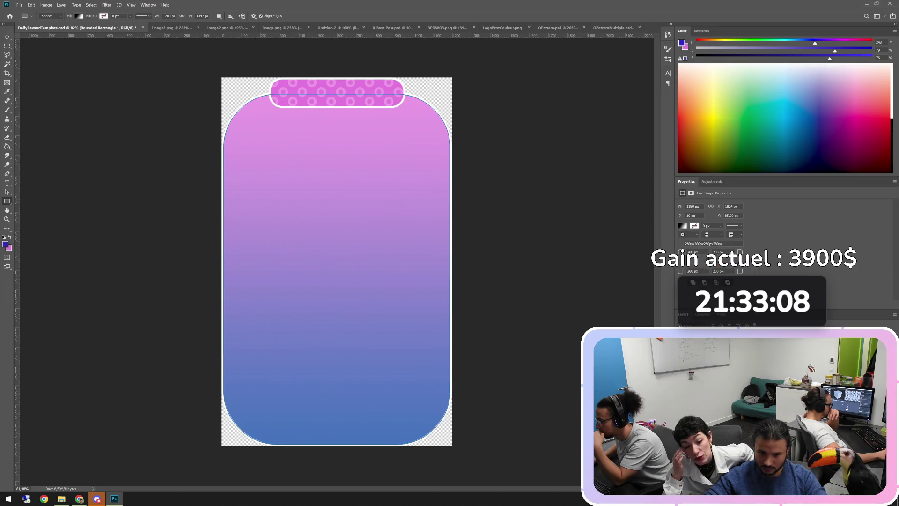
pyautogui.hotkey('ctrl', 'z')
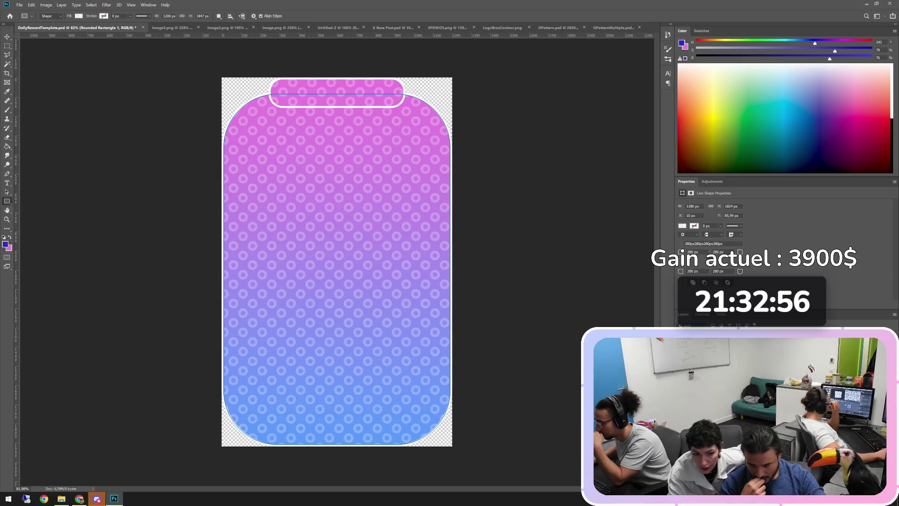
pyautogui.press('Escape')
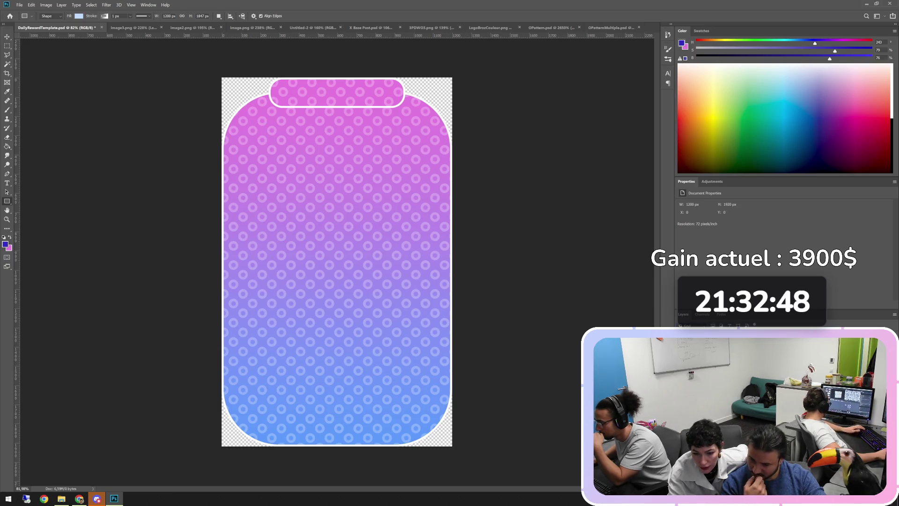
# Step: Reselect the Rounded Rectangle 1 layer and toggle the ring pattern to compare
pyautogui.hotkey('alt', ']')
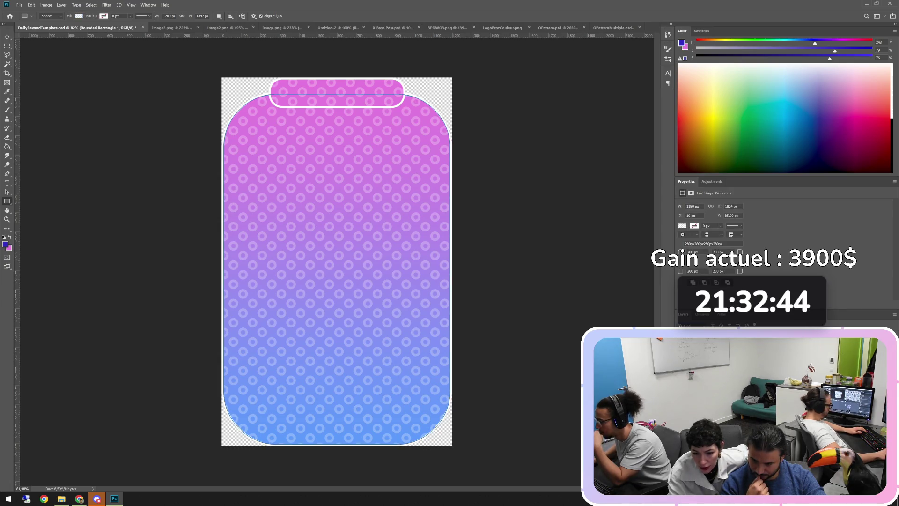
pyautogui.hotkey('ctrl', ',')
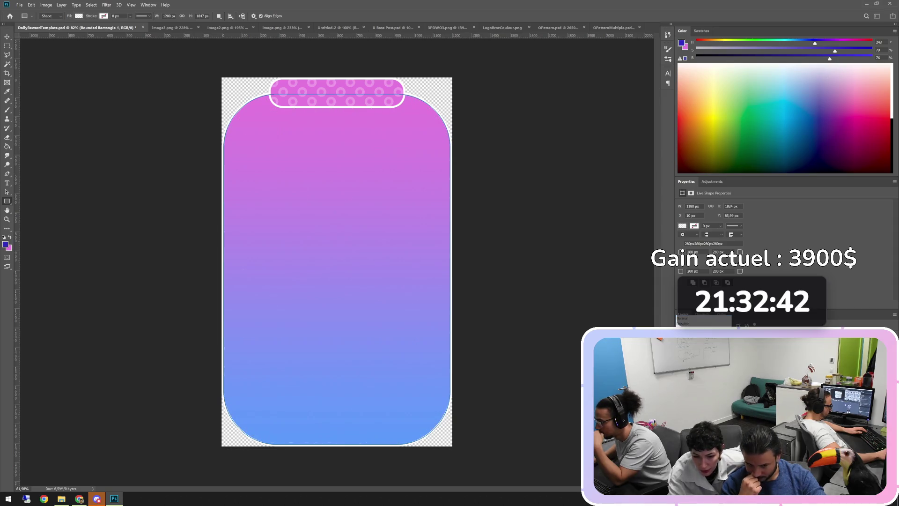
pyautogui.hotkey('ctrl', ',')
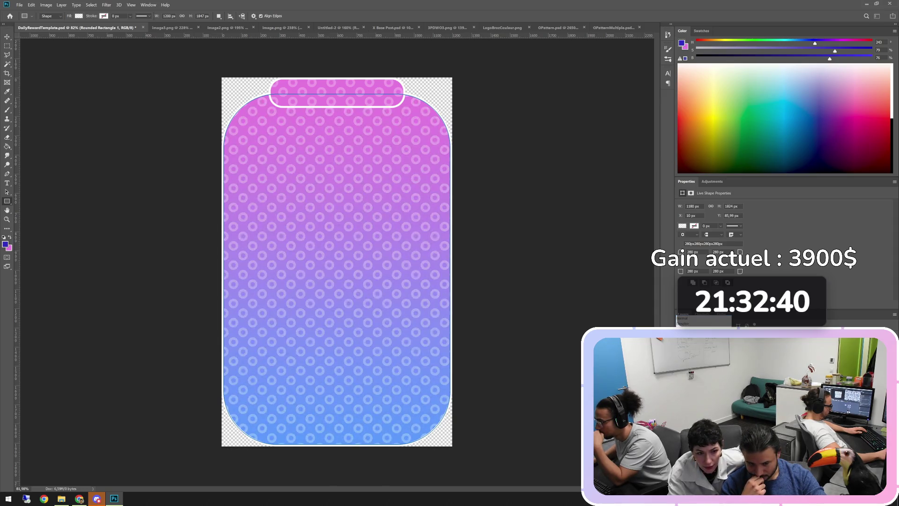
pyautogui.hotkey('ctrl', ',')
pyautogui.hotkey('ctrl', ',')
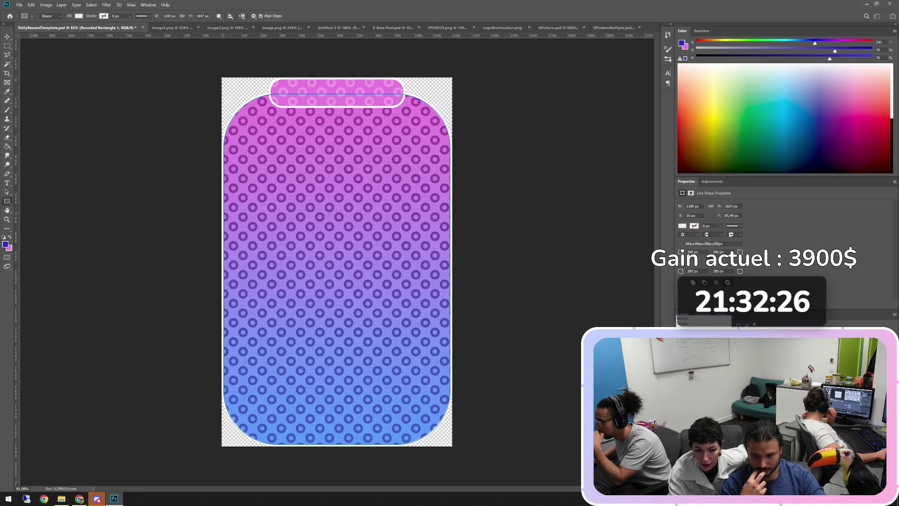
# Step: Cycle the pattern's blend modes and settle on one that shows light rings
pyautogui.press('5')
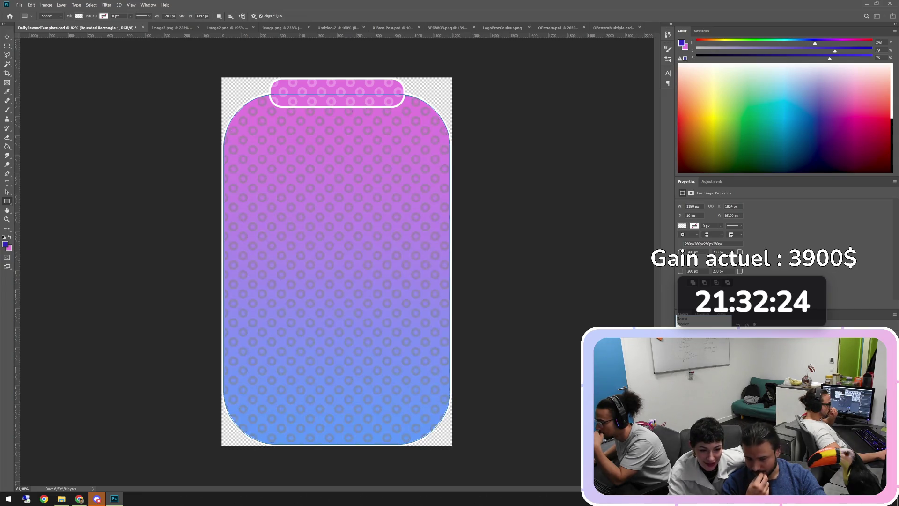
pyautogui.press('1')
pyautogui.press('3')
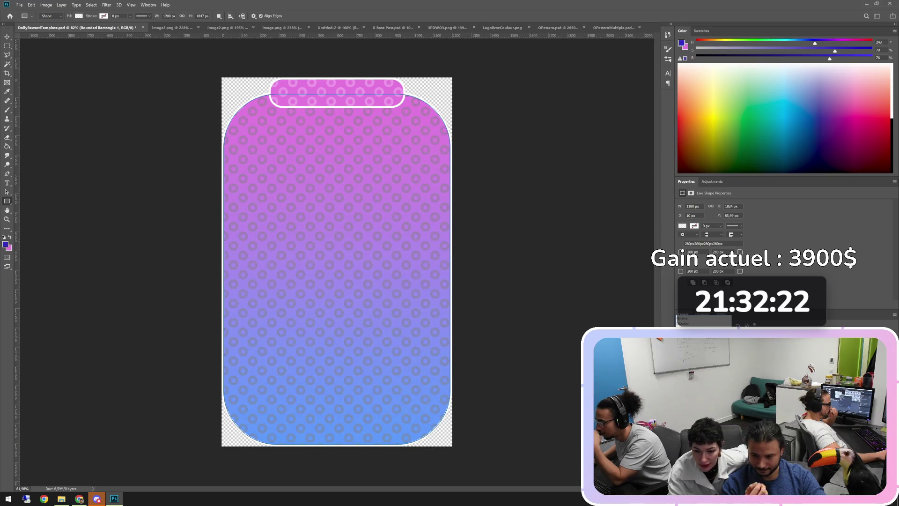
pyautogui.press('6')
pyautogui.press('0')
pyautogui.press('5')
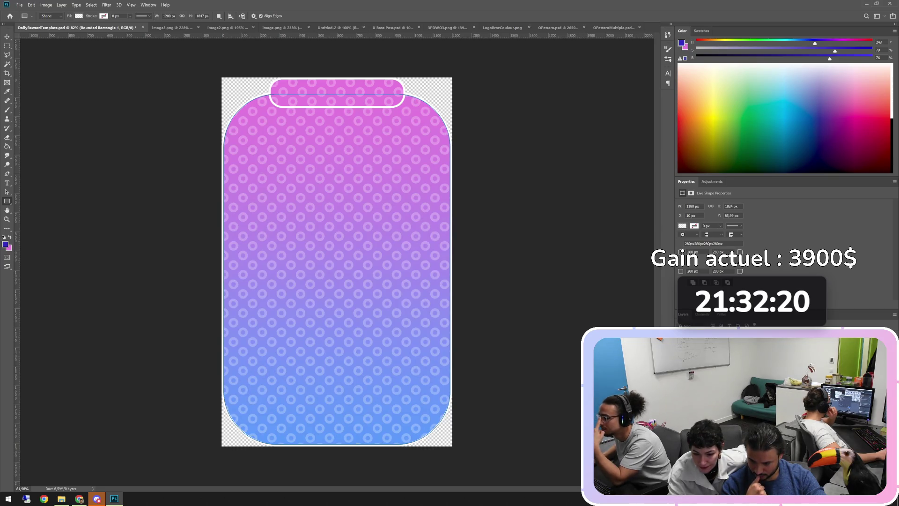
pyautogui.press('1')
pyautogui.press('0')
pyautogui.press('5')
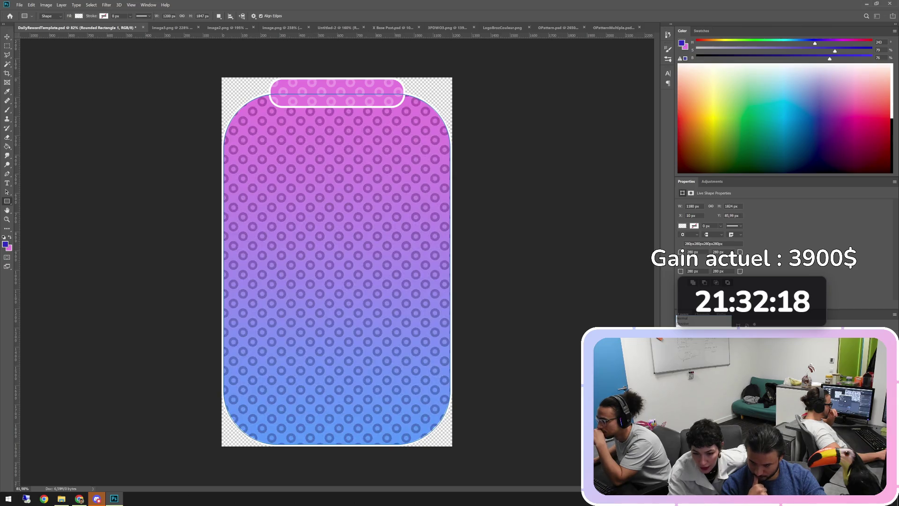
pyautogui.press('1')
pyautogui.press('Return')
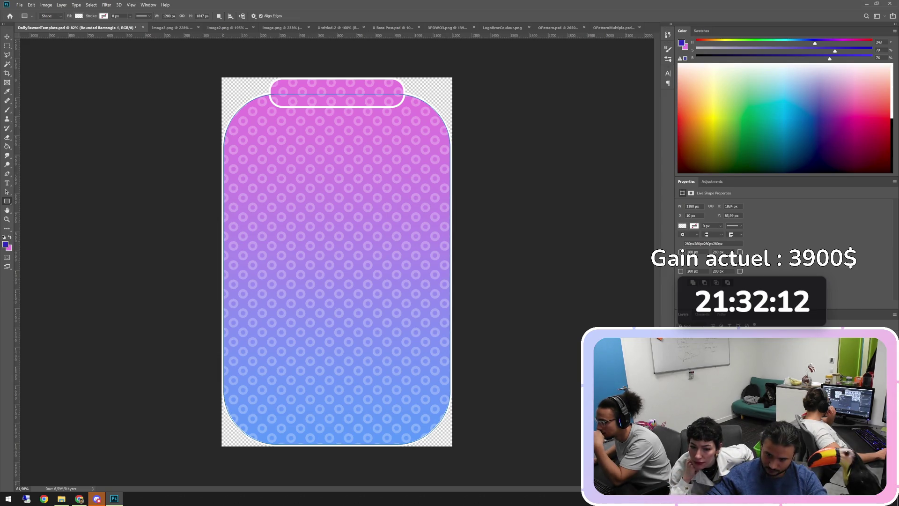
pyautogui.press('h')
pyautogui.moveTo(583, 167); pyautogui.dragTo(542, 169)
# Step: Test Bevel & Emboss and overlay effects, keeping a second Gradient Overlay enabled
pyautogui.click(440, 200)
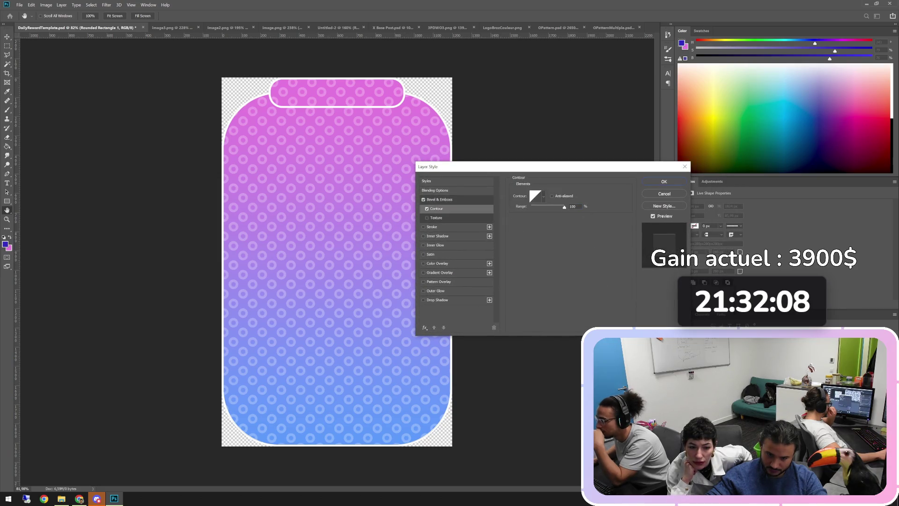
pyautogui.click(423, 200)
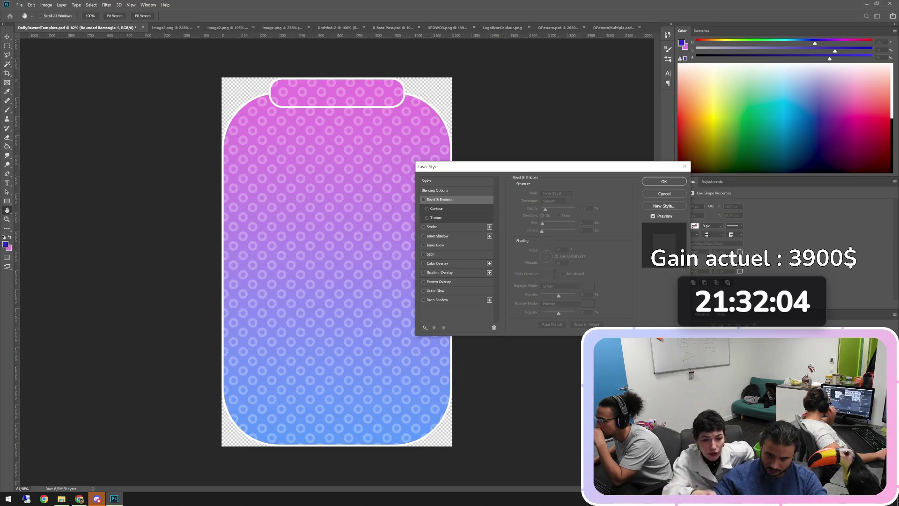
pyautogui.click(423, 199)
pyautogui.click(424, 199)
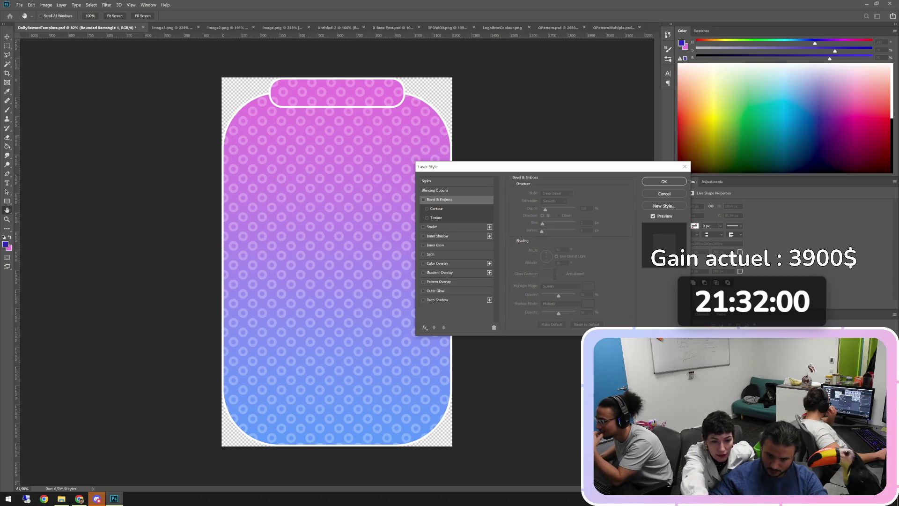
pyautogui.click(423, 273)
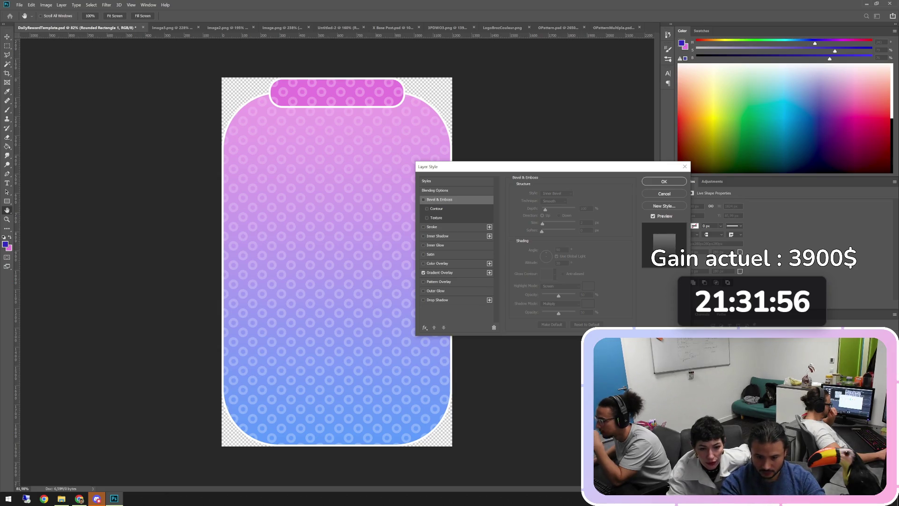
pyautogui.click(490, 273)
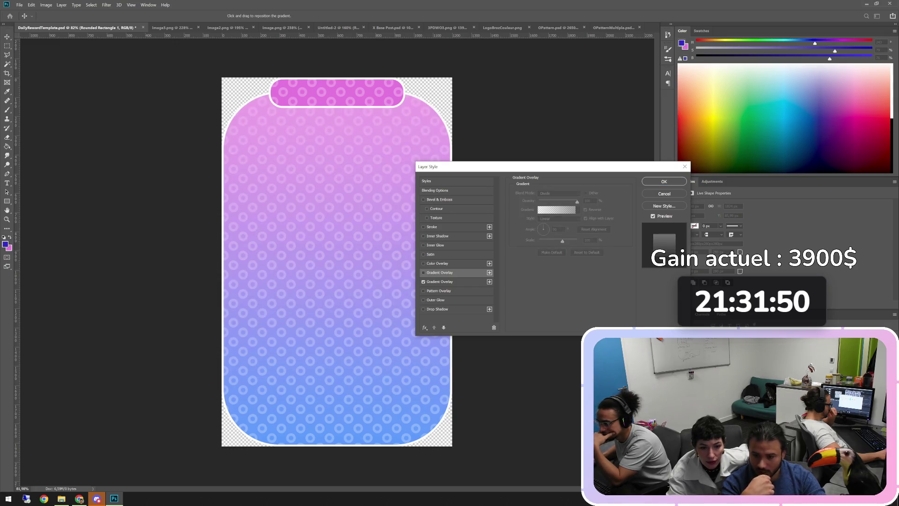
pyautogui.click(424, 273)
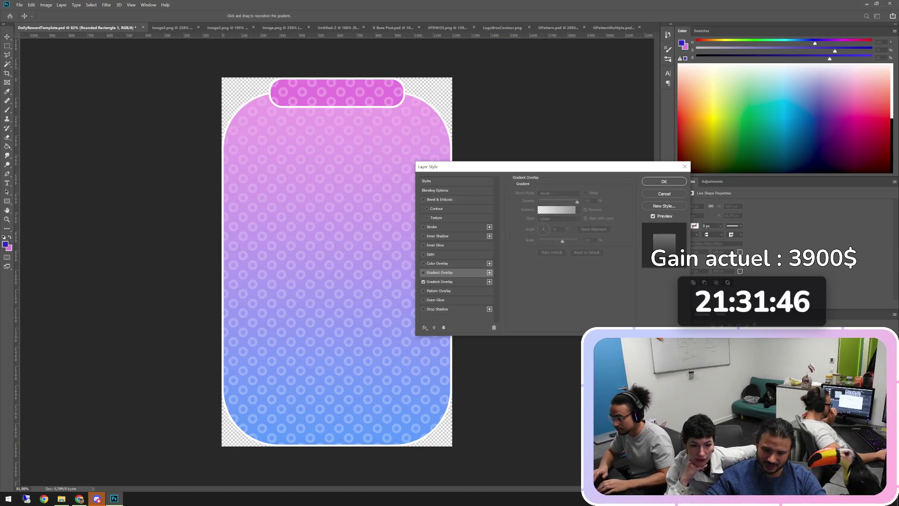
pyautogui.click(439, 291)
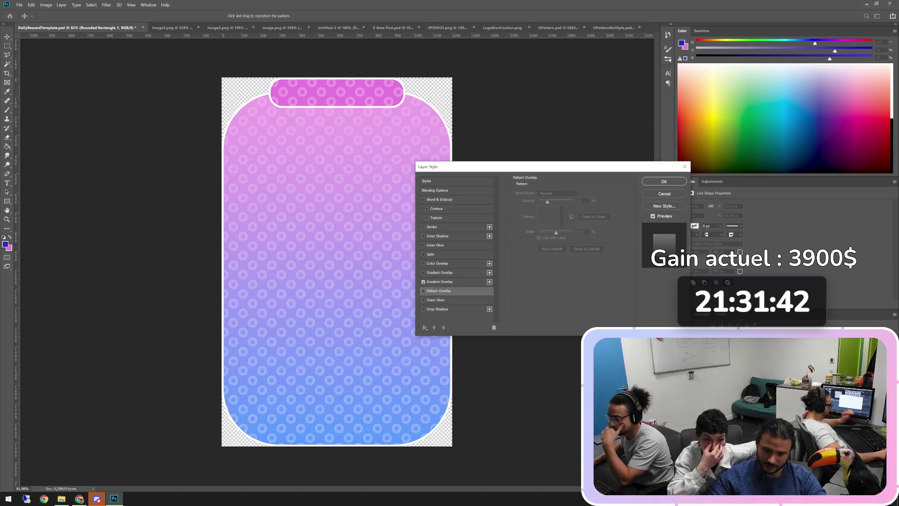
pyautogui.hotkey('ctrl', 'z')
pyautogui.hotkey('ctrl', 'z')
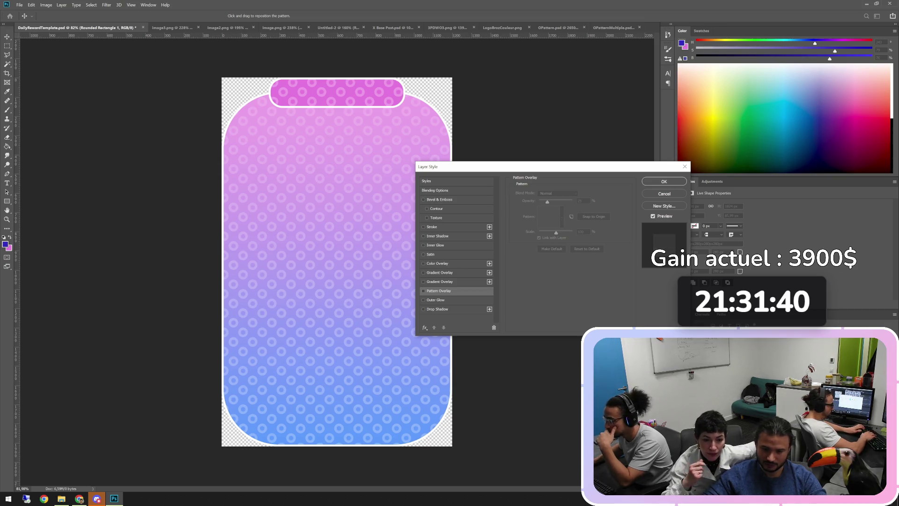
pyautogui.hotkey('ctrl', 'shift', 'z')
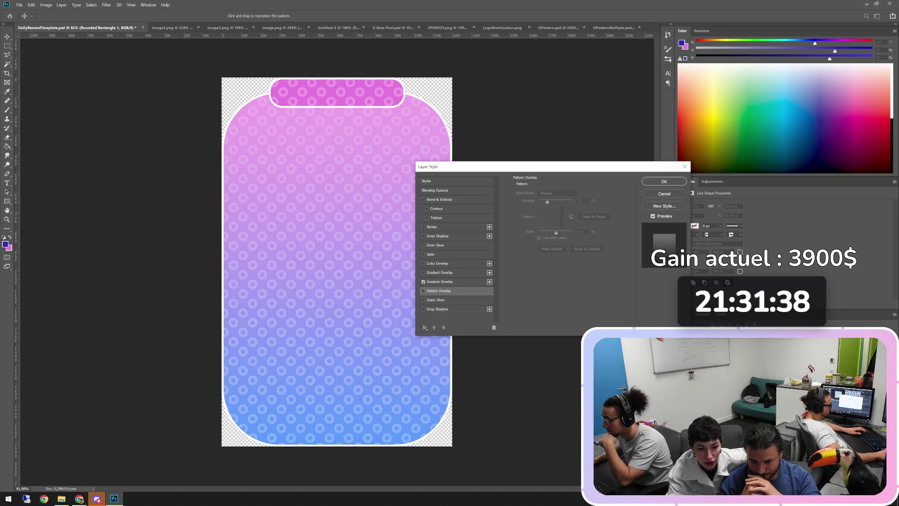
# Step: Try Radial and Angle styles on the Gradient Overlay, then return it to Linear
pyautogui.click(439, 281)
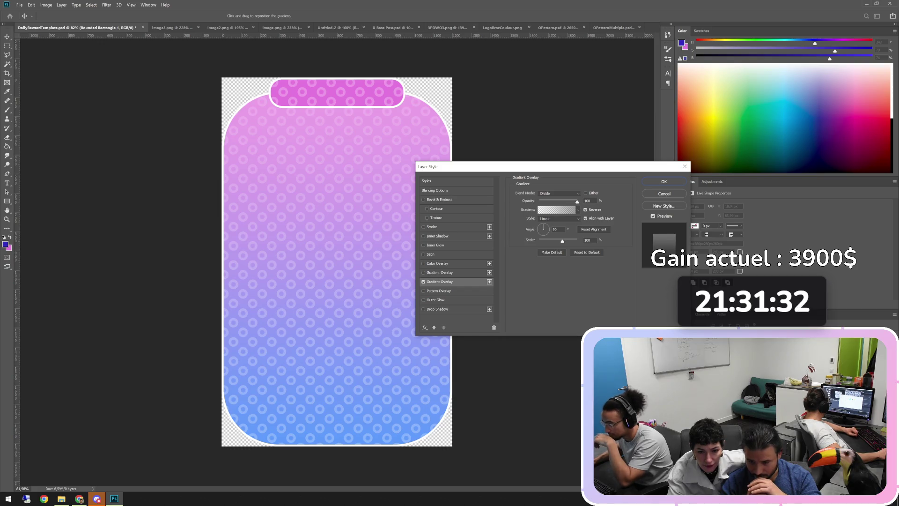
pyautogui.click(559, 218)
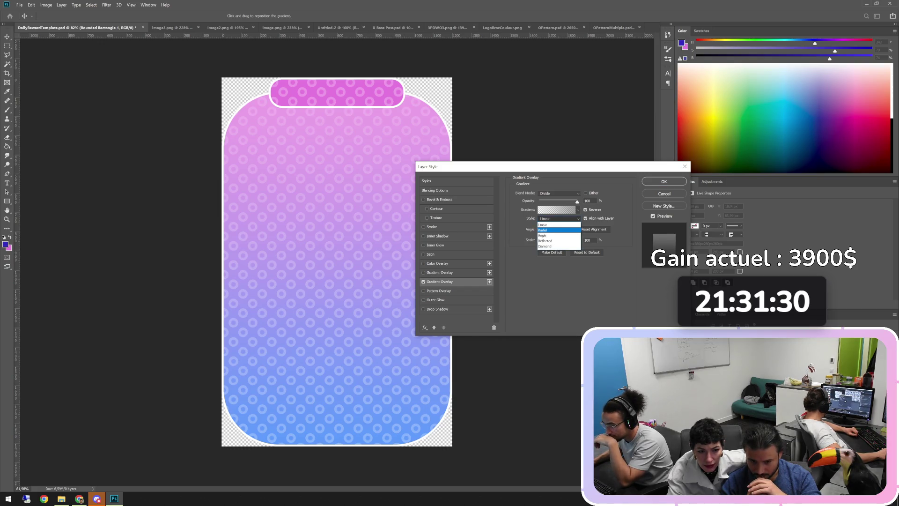
pyautogui.click(557, 230)
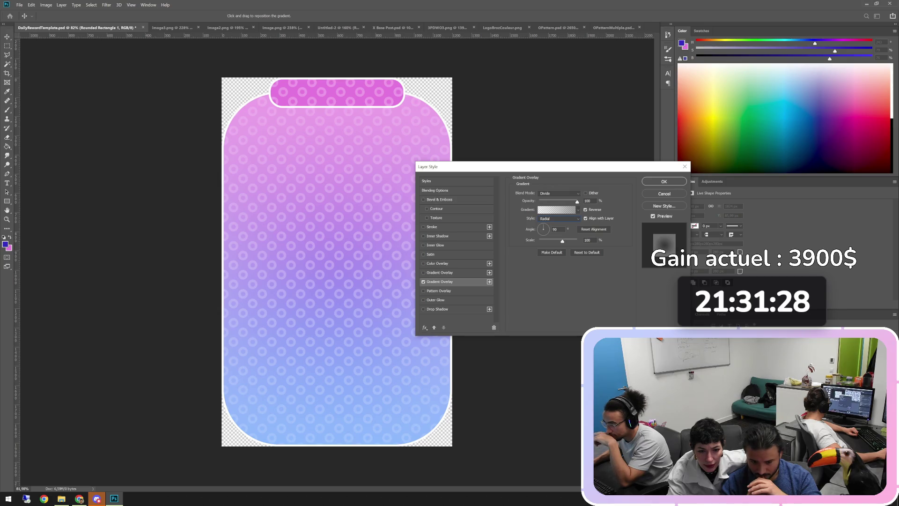
pyautogui.click(559, 219)
pyautogui.click(558, 236)
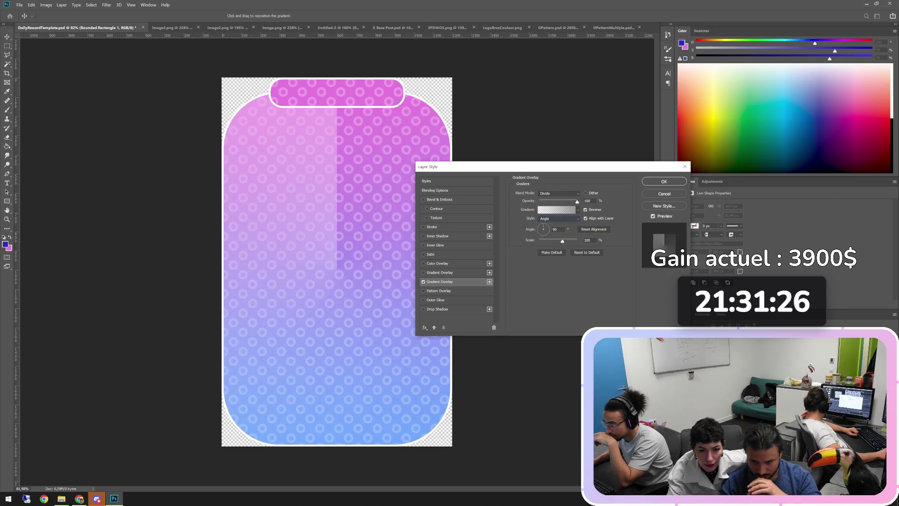
pyautogui.click(559, 218)
pyautogui.click(557, 224)
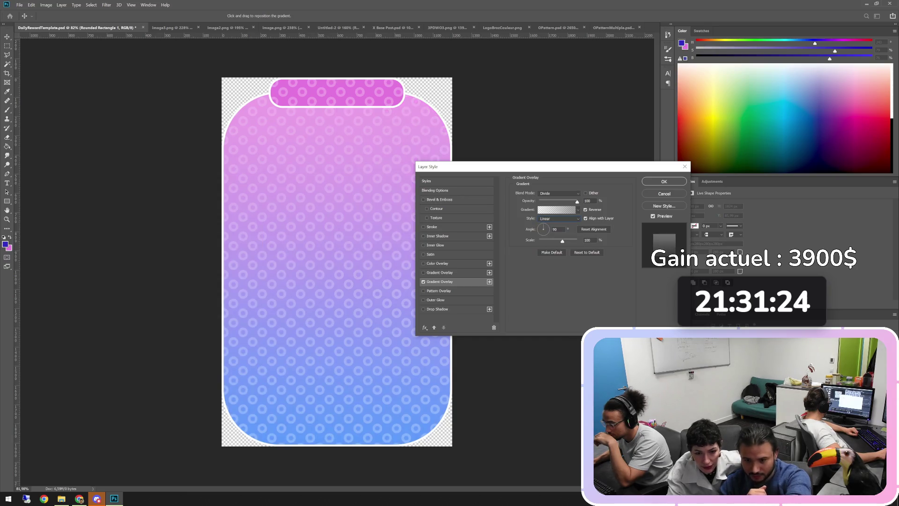
pyautogui.click(557, 209)
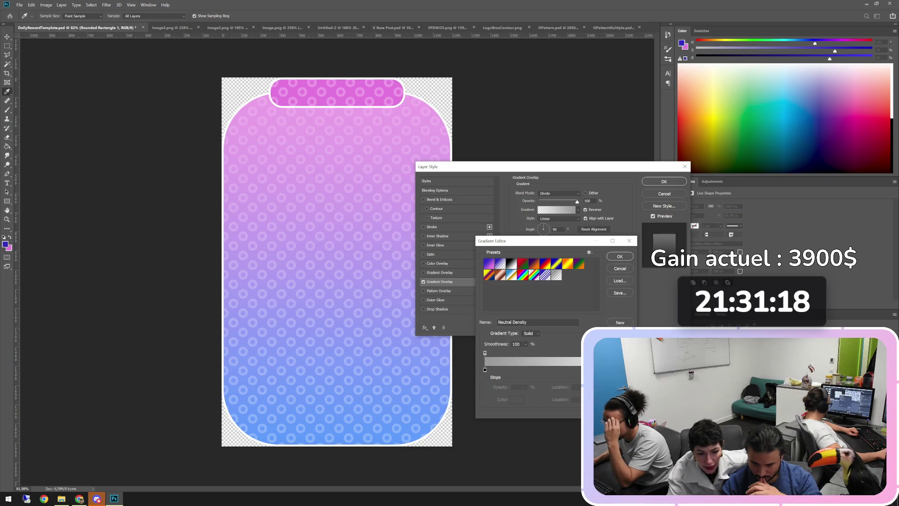
# Step: Inspect the black start stop's colour picker and colour options without changing them
pyautogui.click(484, 370)
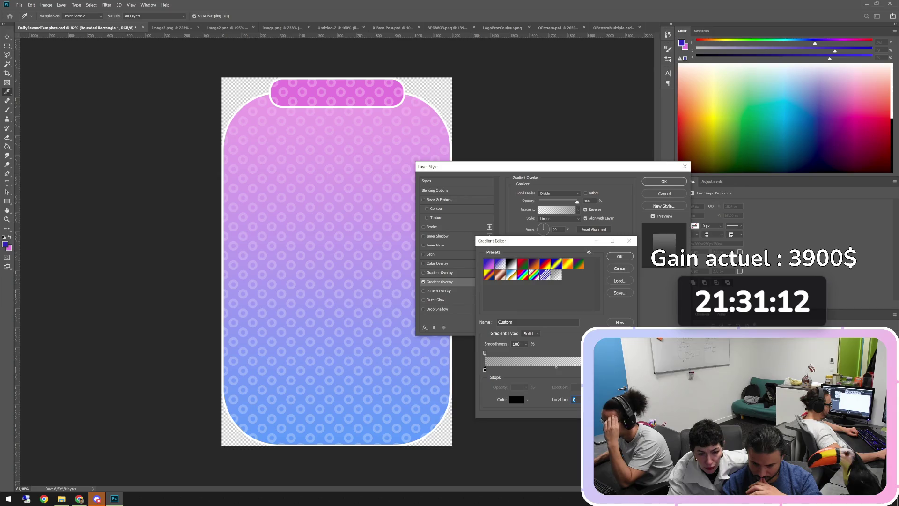
pyautogui.click(516, 400)
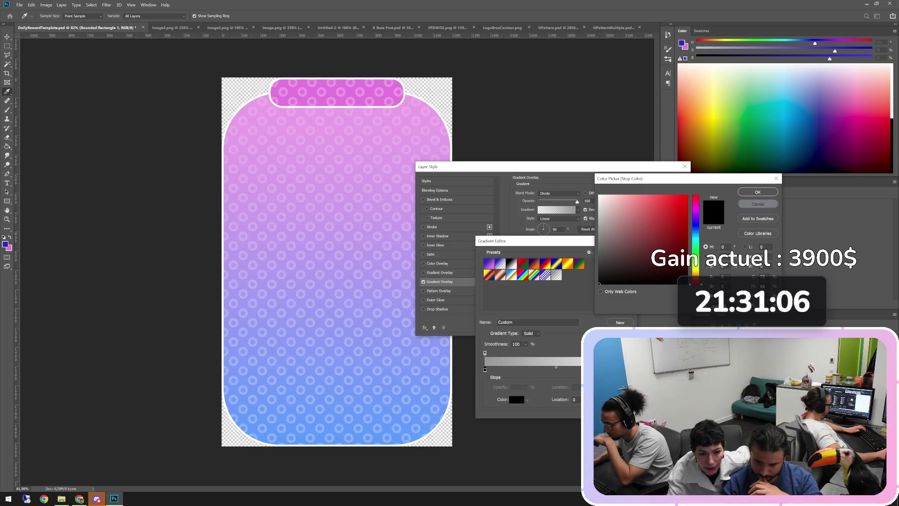
pyautogui.press('Escape')
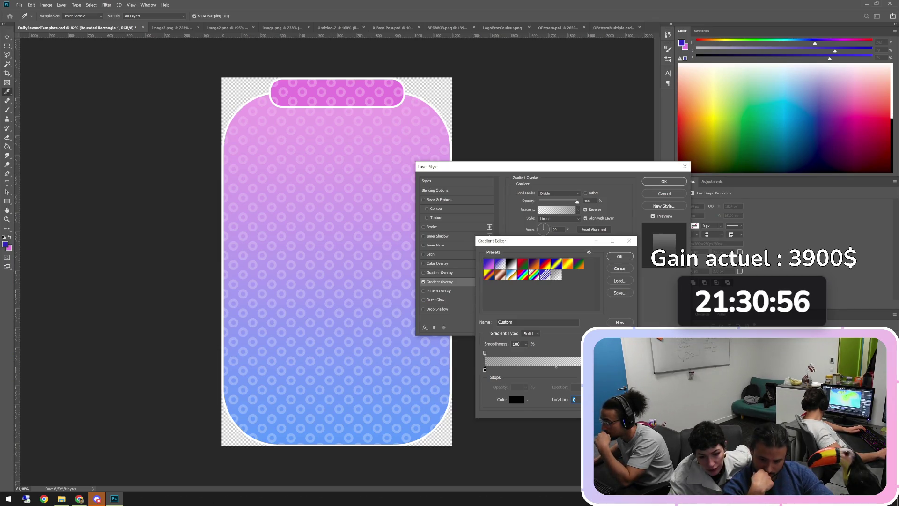
pyautogui.click(527, 400)
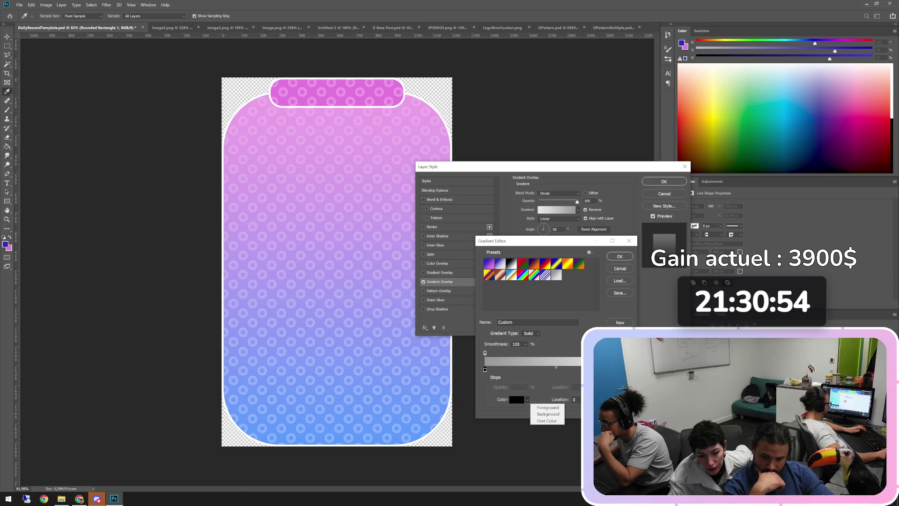
pyautogui.press('Escape')
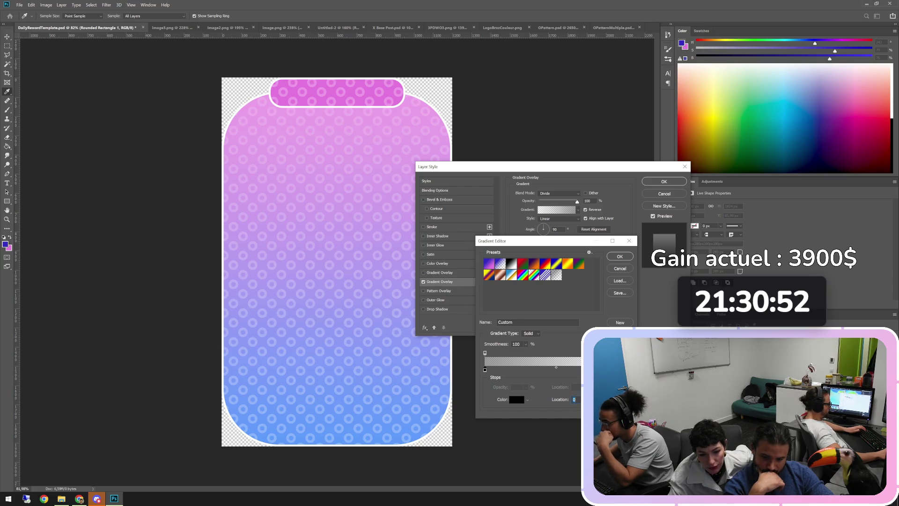
pyautogui.click(517, 400)
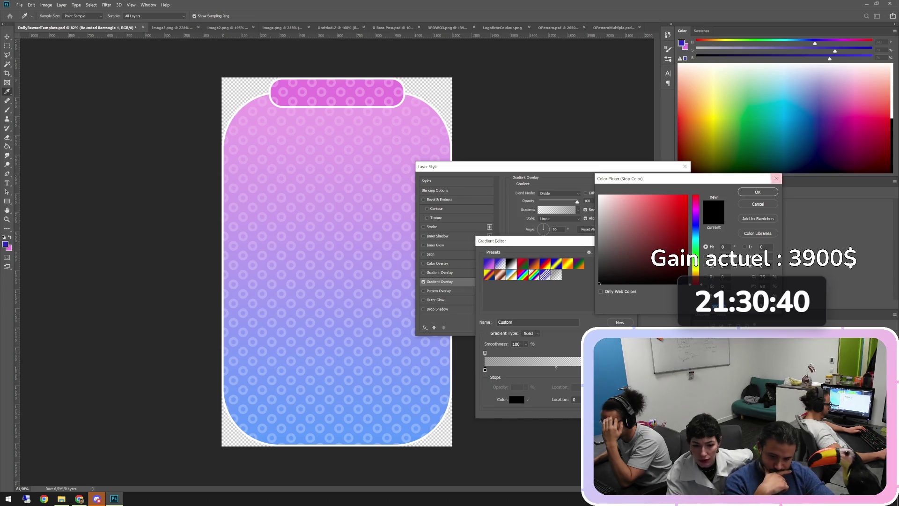
pyautogui.click(776, 178)
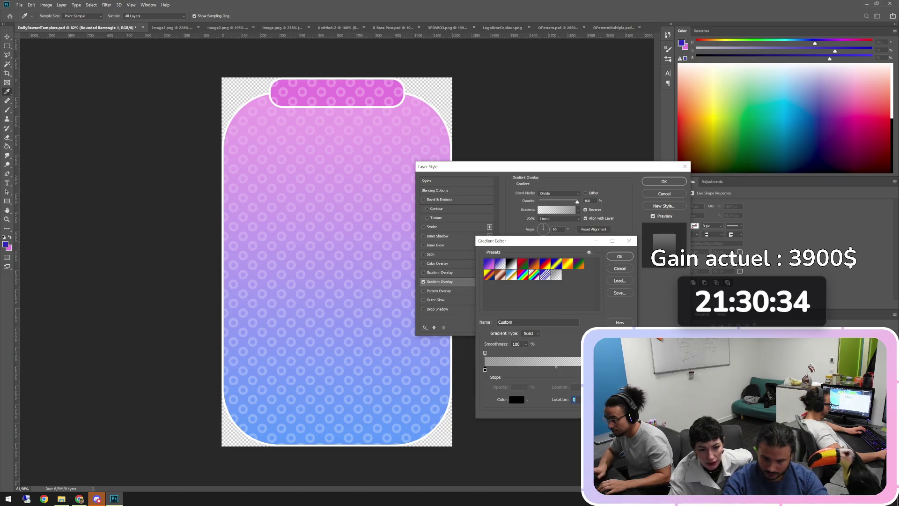
# Step: Try the Foreground to Transparent and Black, White presets, then reverse the gradient direction
pyautogui.click(501, 264)
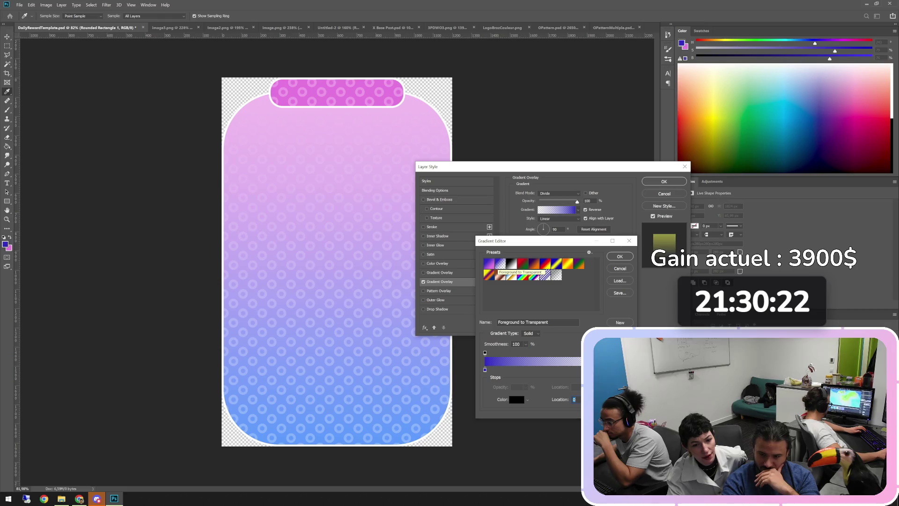
pyautogui.click(511, 264)
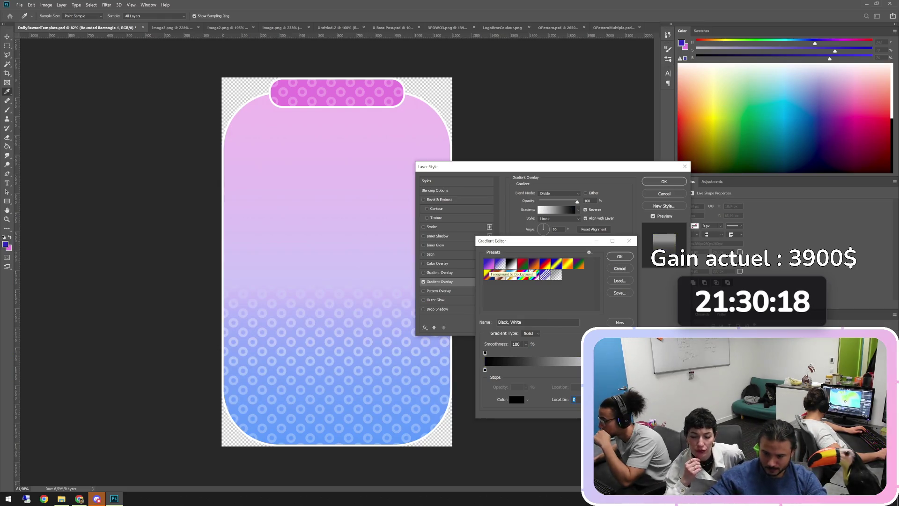
pyautogui.press('Escape')
pyautogui.click(585, 209)
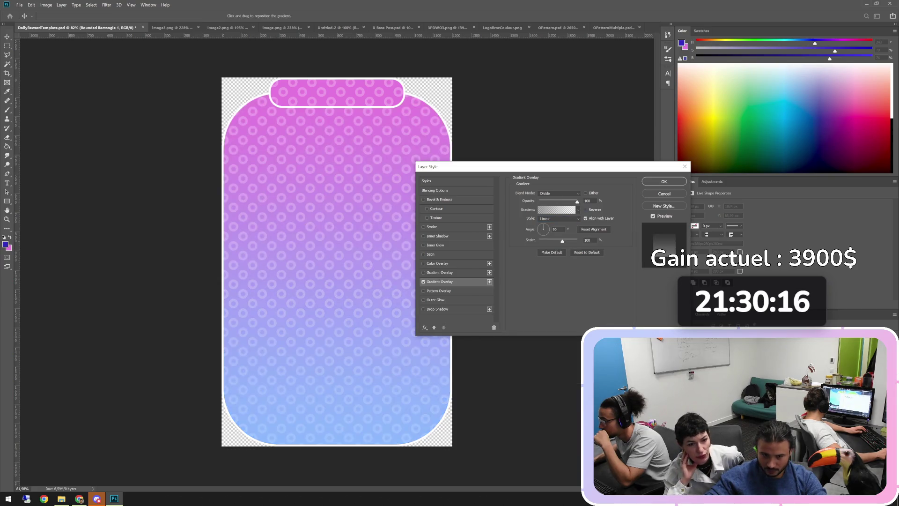
# Step: Recheck Reverse and set the gradient's left stop to magenta sampled from the canvas
pyautogui.click(586, 210)
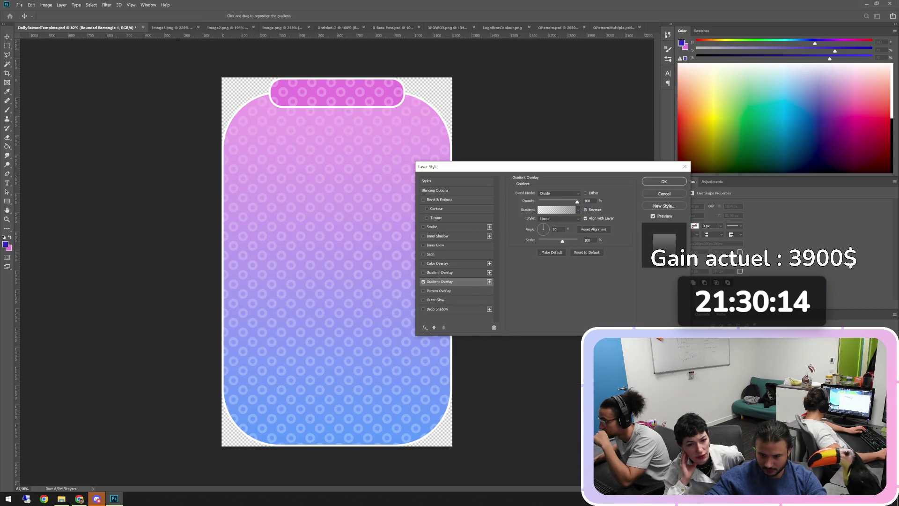
pyautogui.click(556, 209)
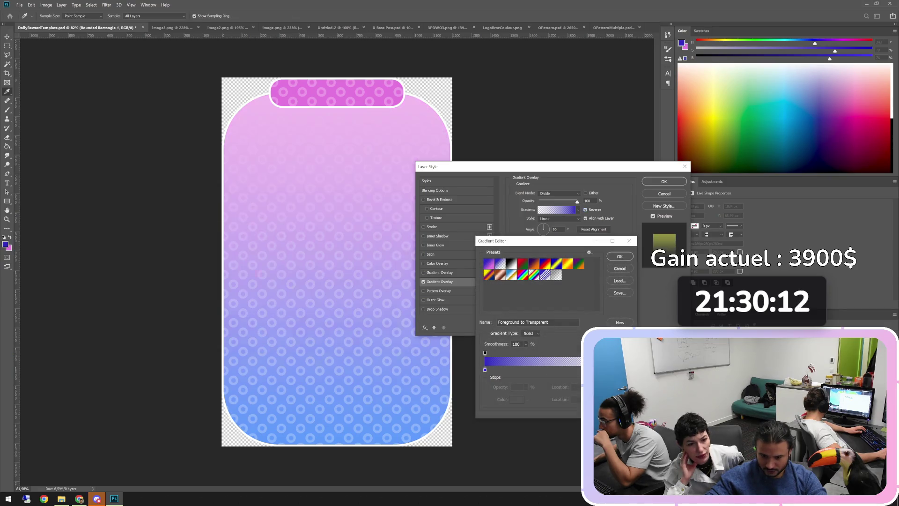
pyautogui.click(485, 370)
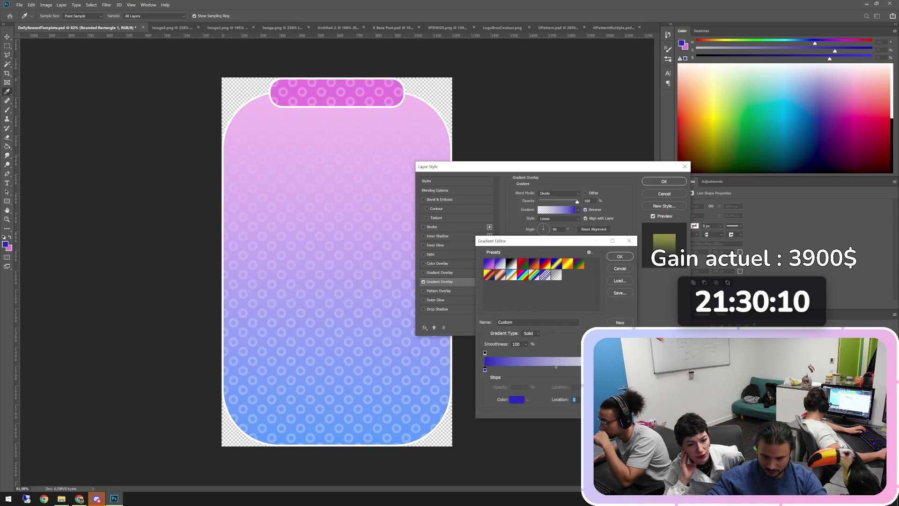
pyautogui.click(517, 399)
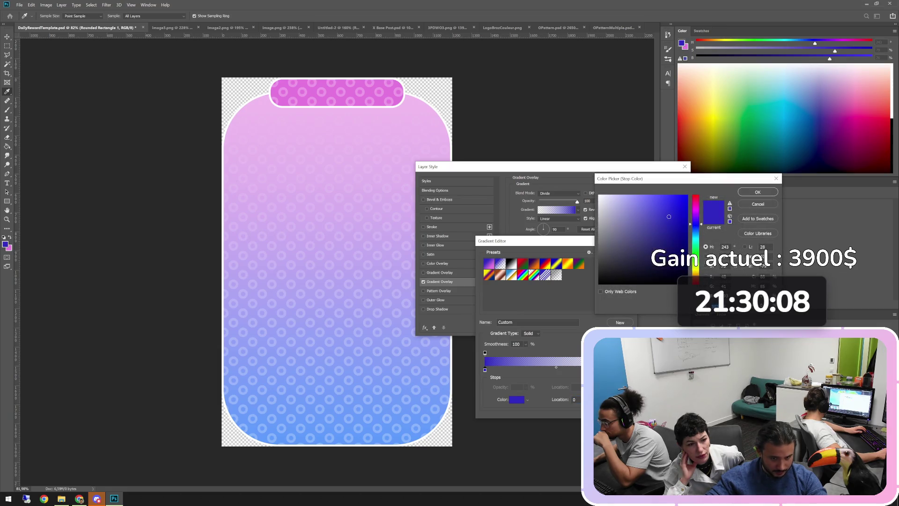
pyautogui.click(336, 92)
pyautogui.press('Return')
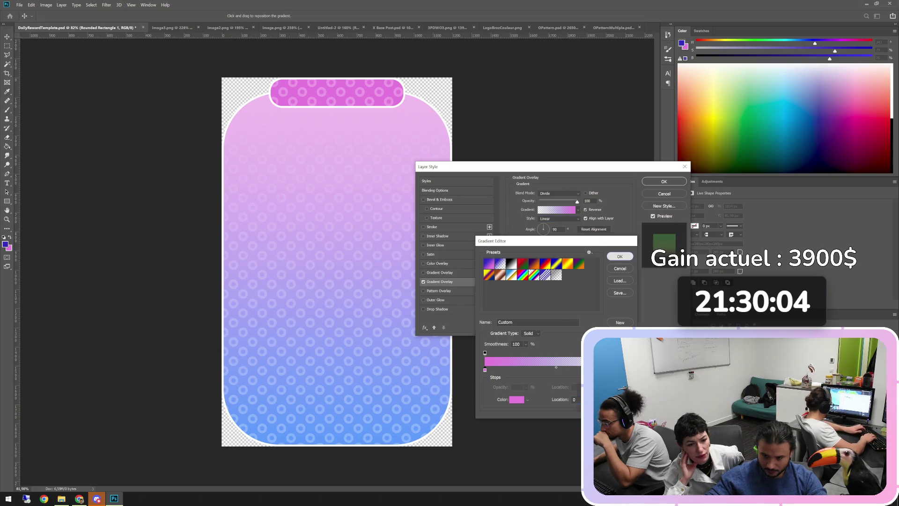
pyautogui.press('Return')
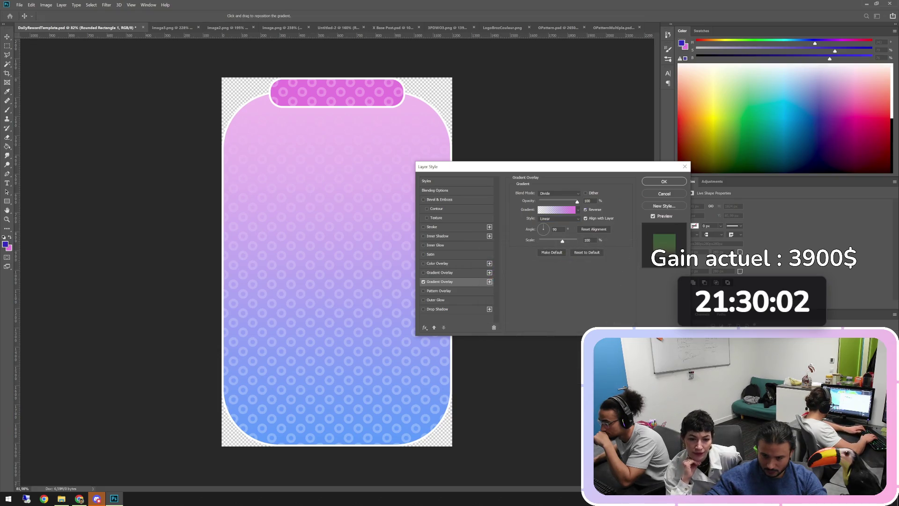
# Step: Keep the gradient reversed and set the overlay's blend mode to Normal
pyautogui.click(556, 209)
pyautogui.click(501, 263)
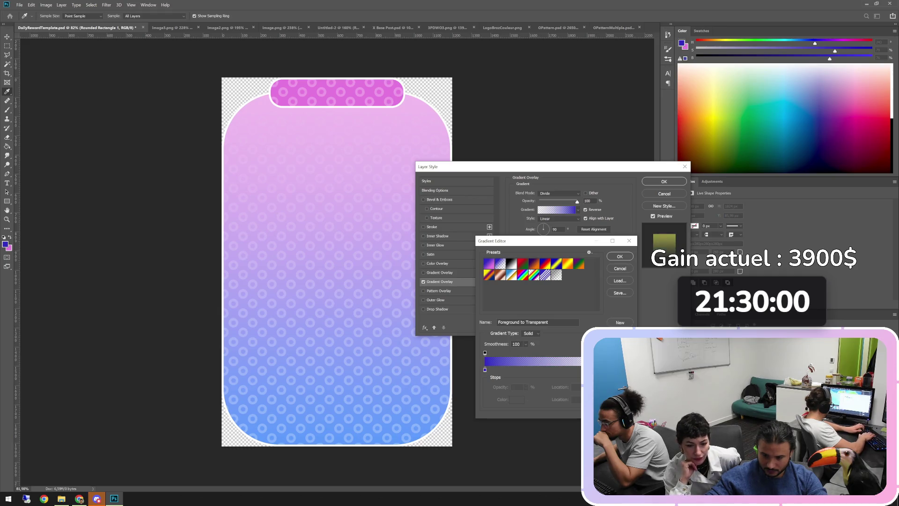
pyautogui.press('Return')
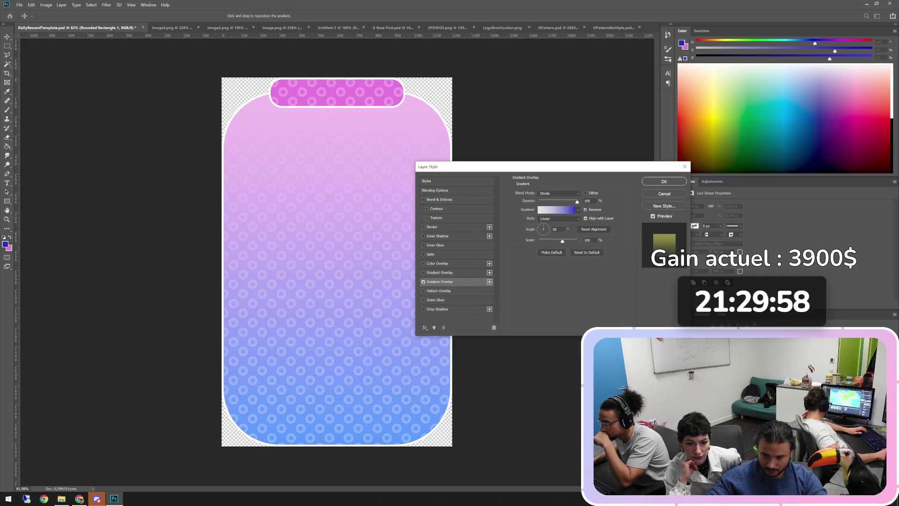
pyautogui.click(585, 209)
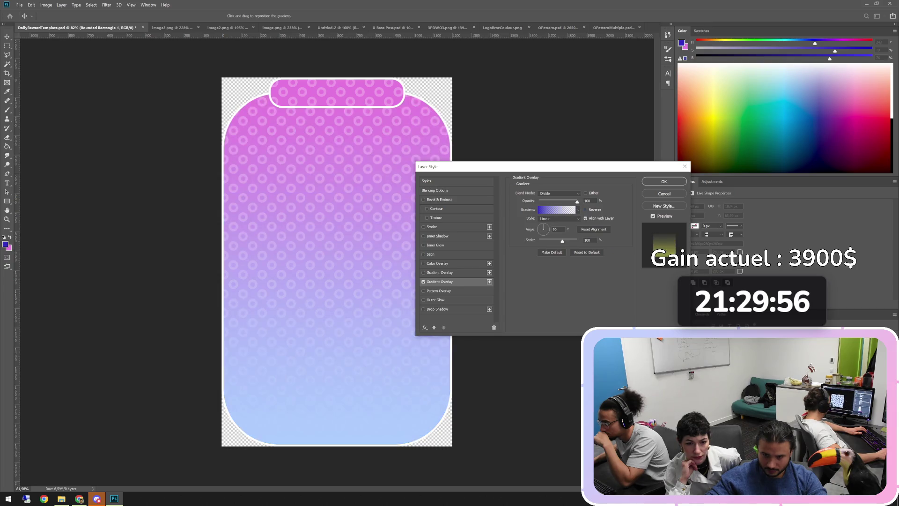
pyautogui.click(585, 209)
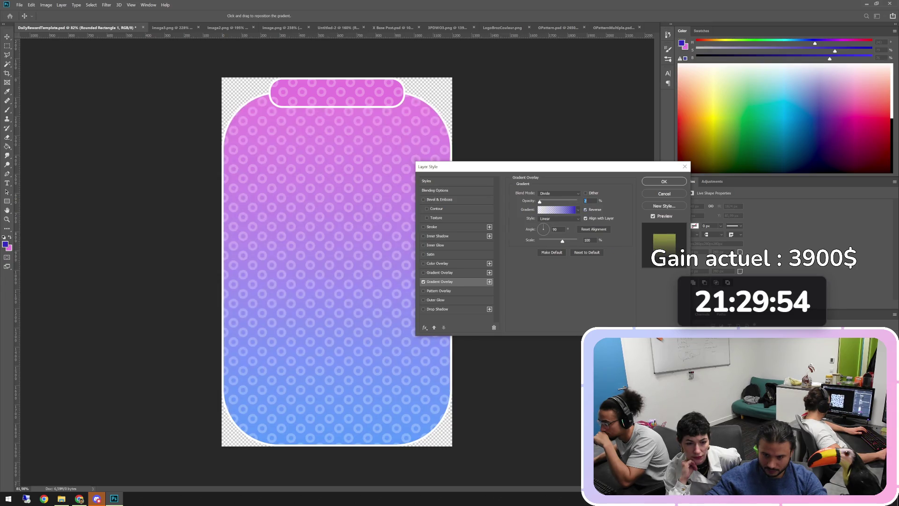
pyautogui.write('100')
pyautogui.click(559, 193)
pyautogui.click(548, 194)
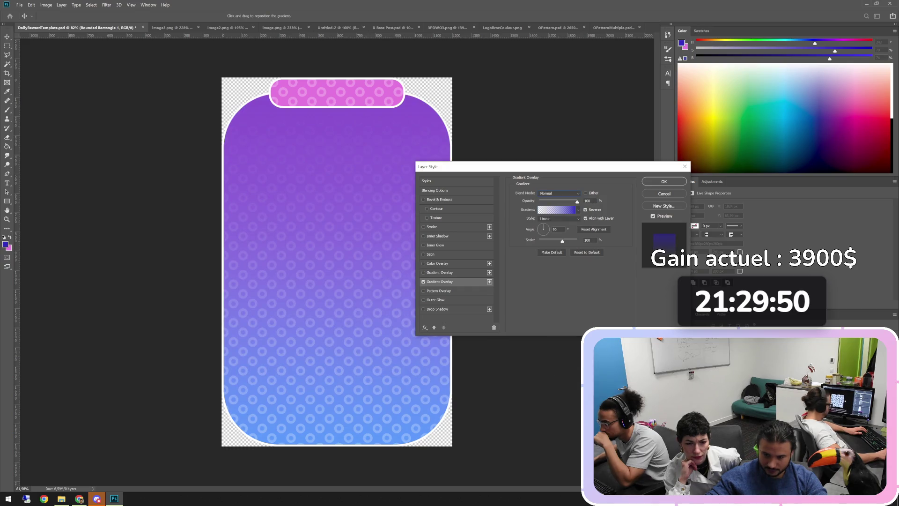
pyautogui.click(579, 209)
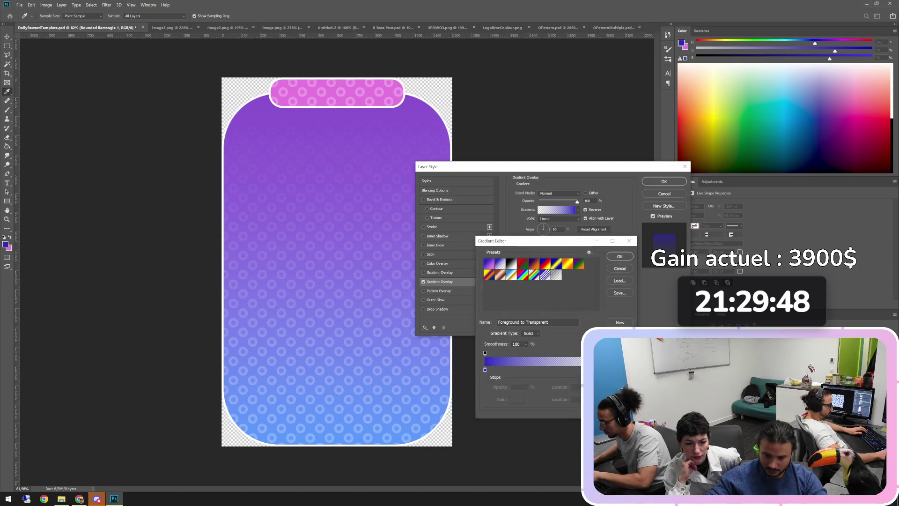
pyautogui.click(485, 370)
pyautogui.click(517, 399)
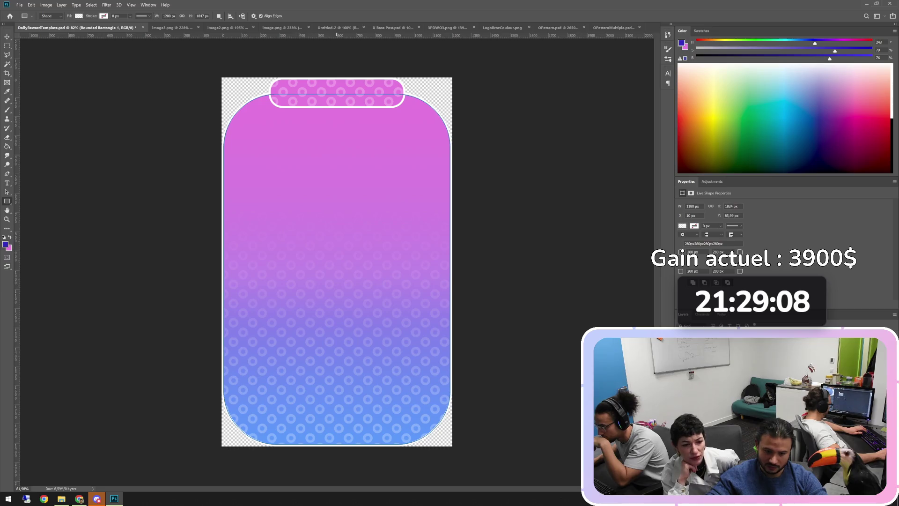
pyautogui.scroll(-3, 337, 262)
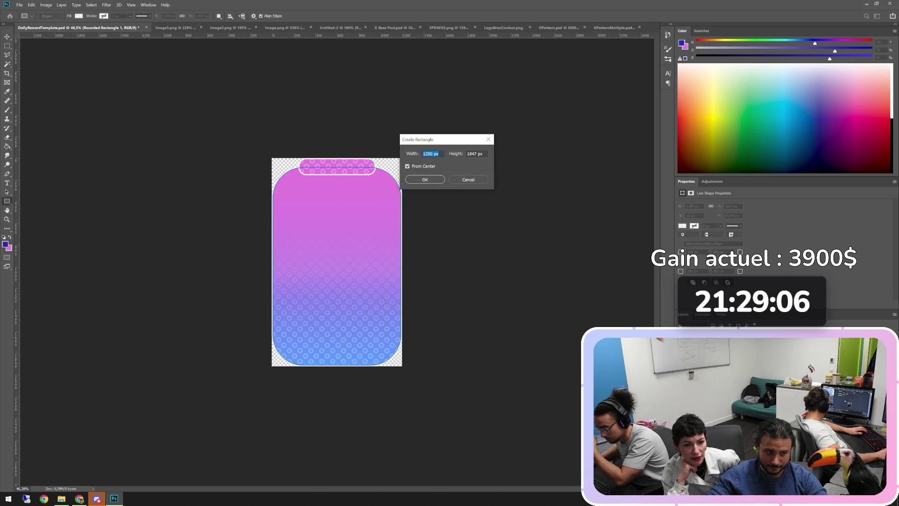
pyautogui.press('m')
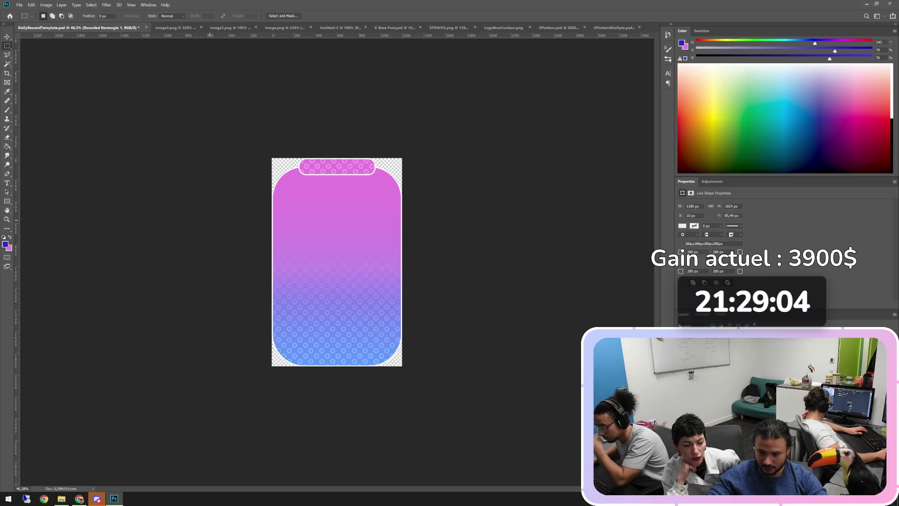
pyautogui.scroll(3, 337, 261)
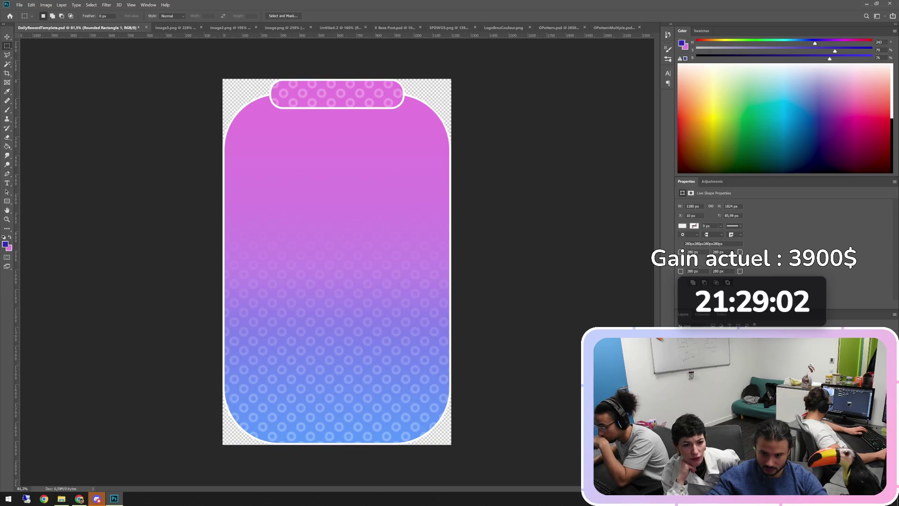
pyautogui.press('h')
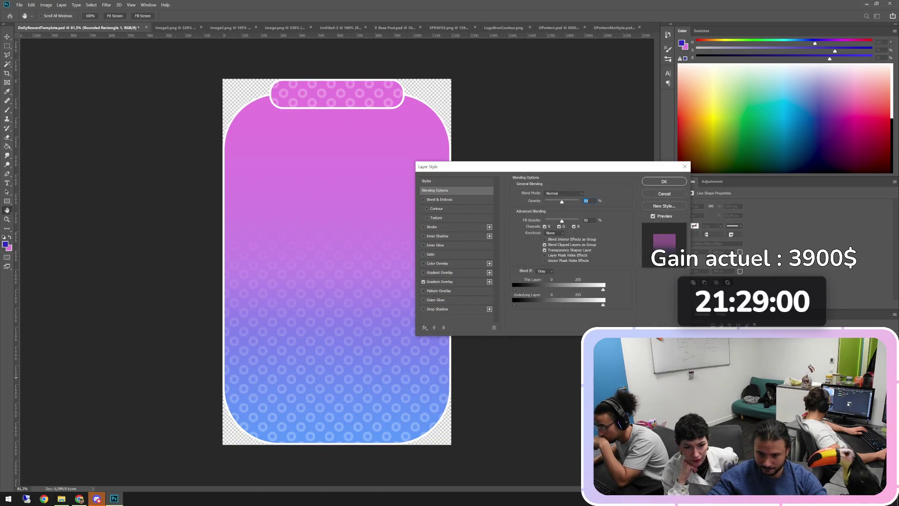
pyautogui.click(440, 282)
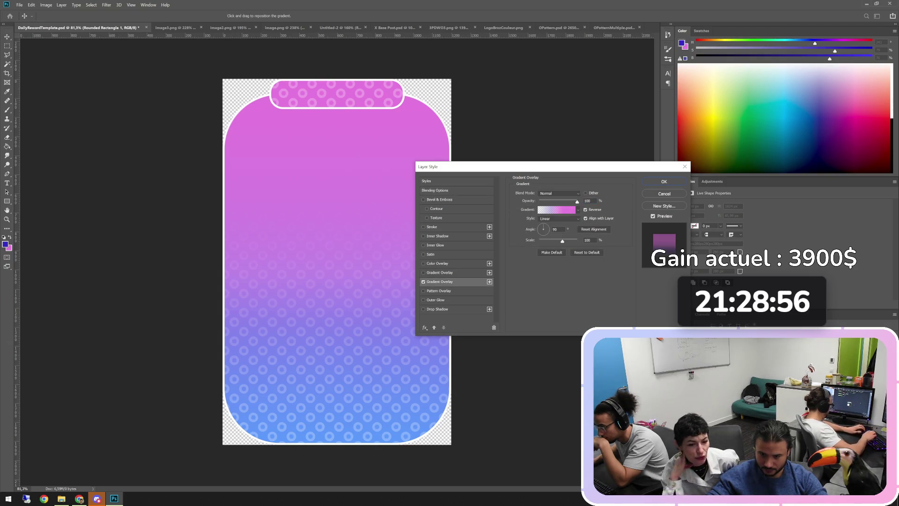
pyautogui.click(549, 201)
pyautogui.click(577, 201)
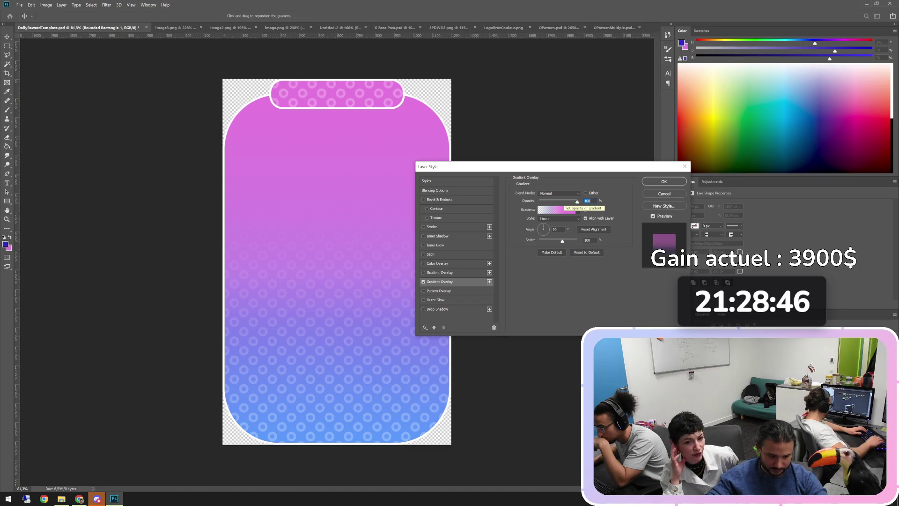
pyautogui.hotkey('alt', 'Tab')
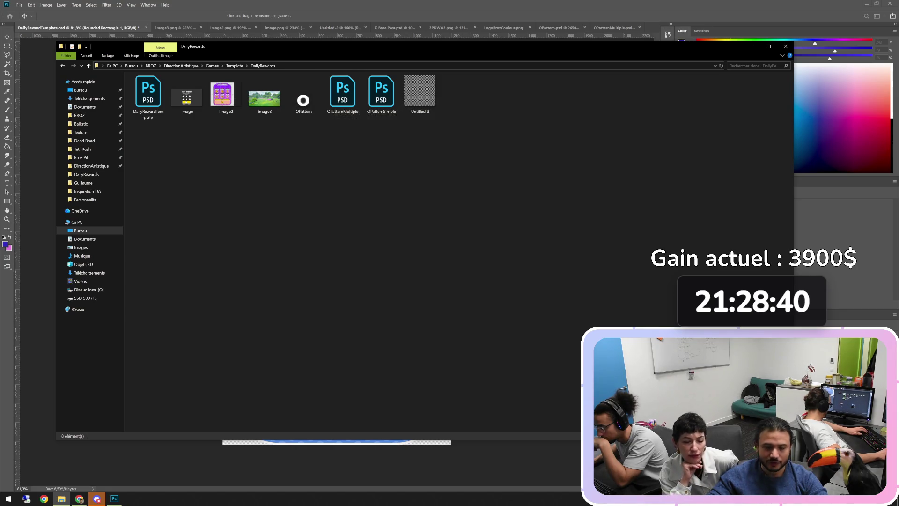
pyautogui.click(786, 46)
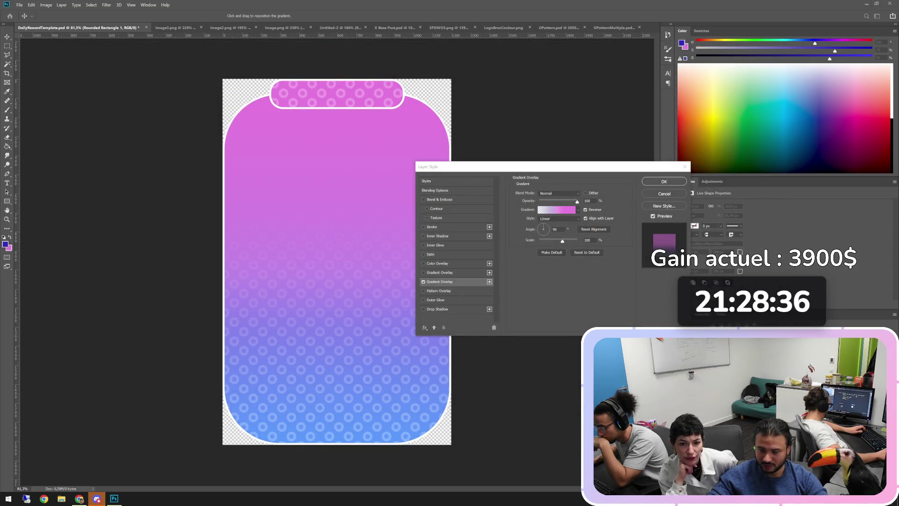
pyautogui.moveTo(653, 168); pyautogui.dragTo(649, 184)
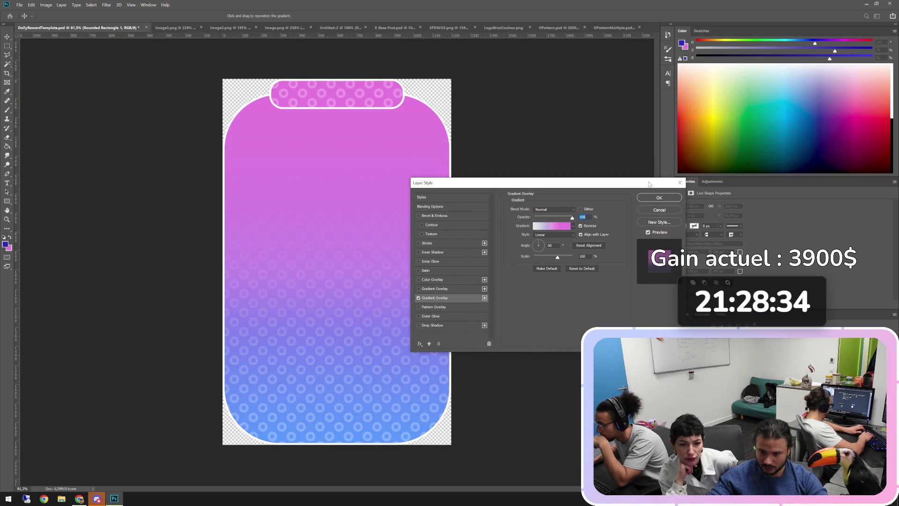
pyautogui.press('Return')
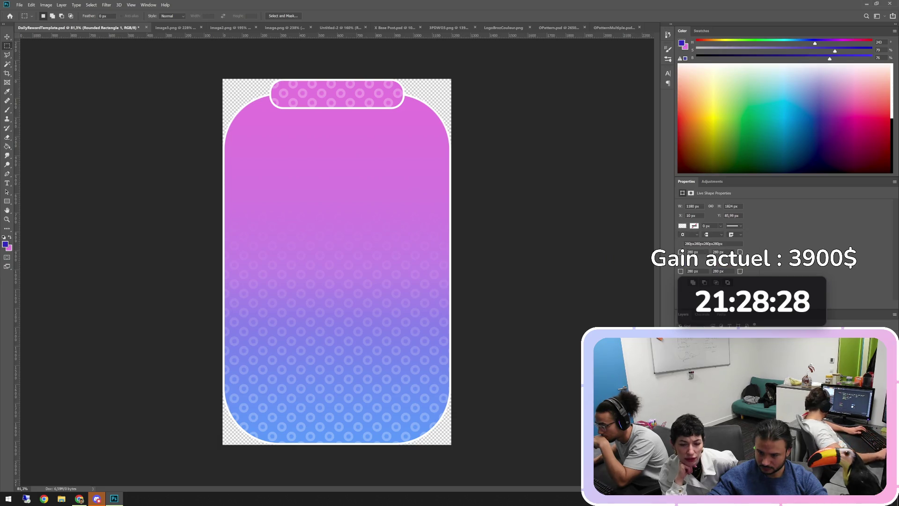
# Step: Check the shape's fill type choices and reopen the card's Layer Style
pyautogui.click(682, 226)
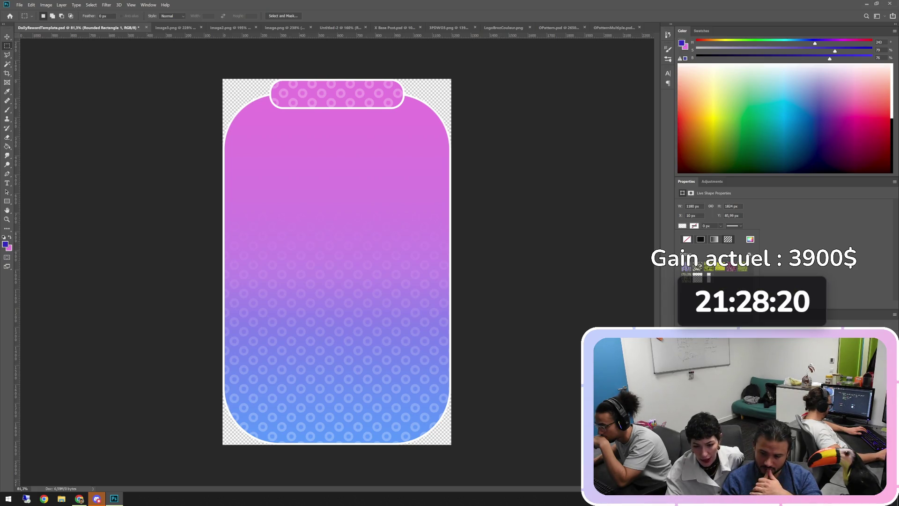
pyautogui.press('Return')
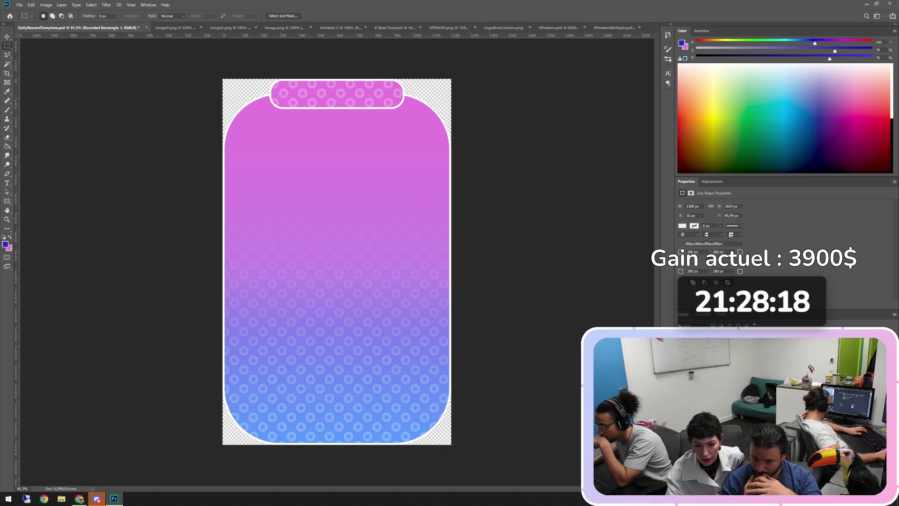
pyautogui.press('h')
pyautogui.doubleClick(749, 356)
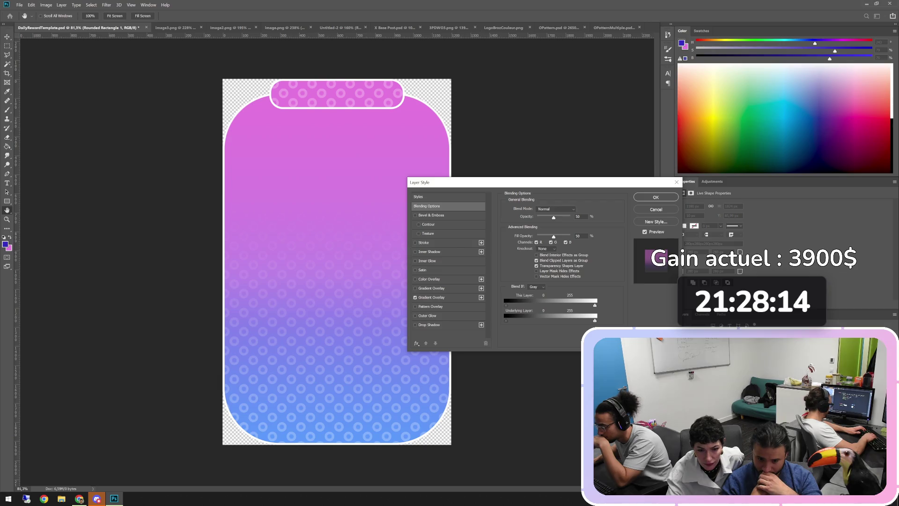
# Step: Apply the grey Neutral Density preset to the Gradient Overlay
pyautogui.click(578, 216)
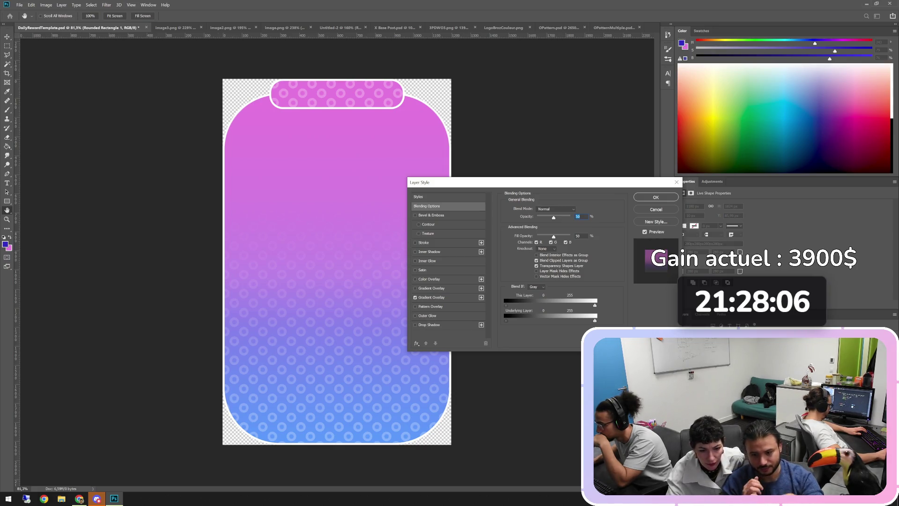
pyautogui.click(431, 298)
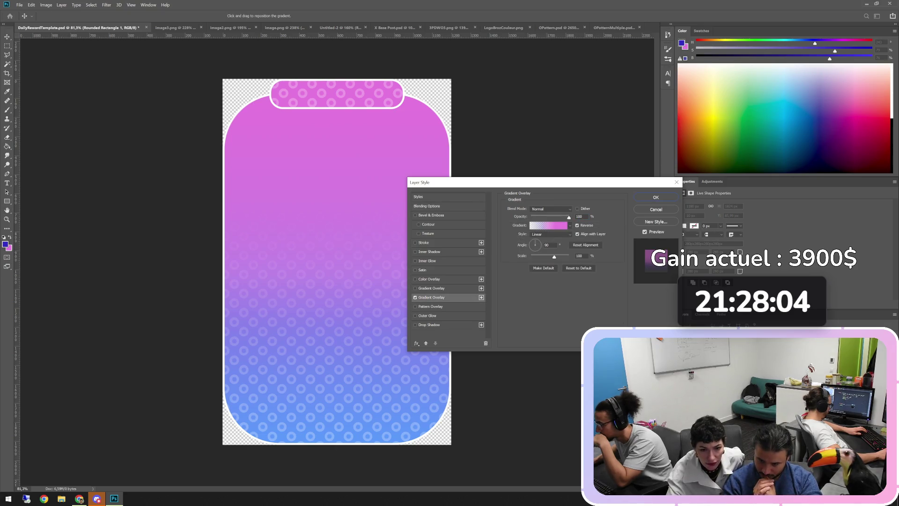
pyautogui.click(570, 225)
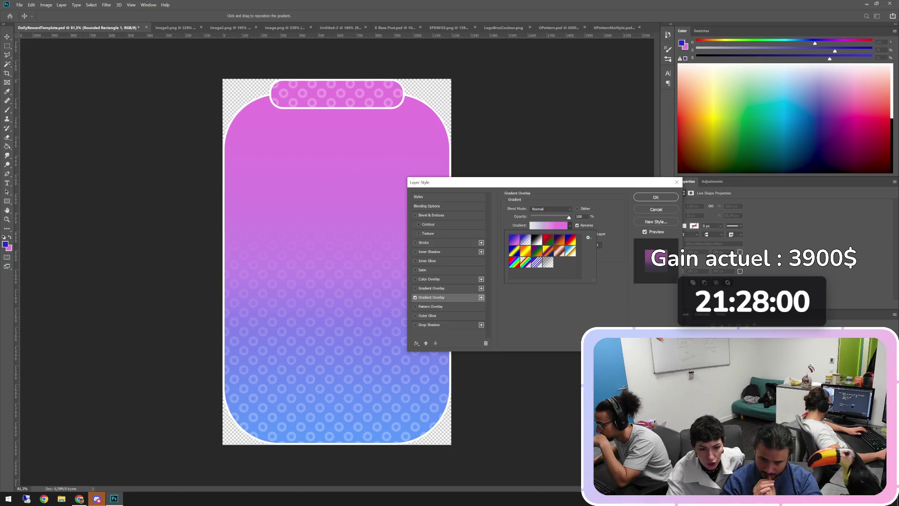
pyautogui.click(548, 262)
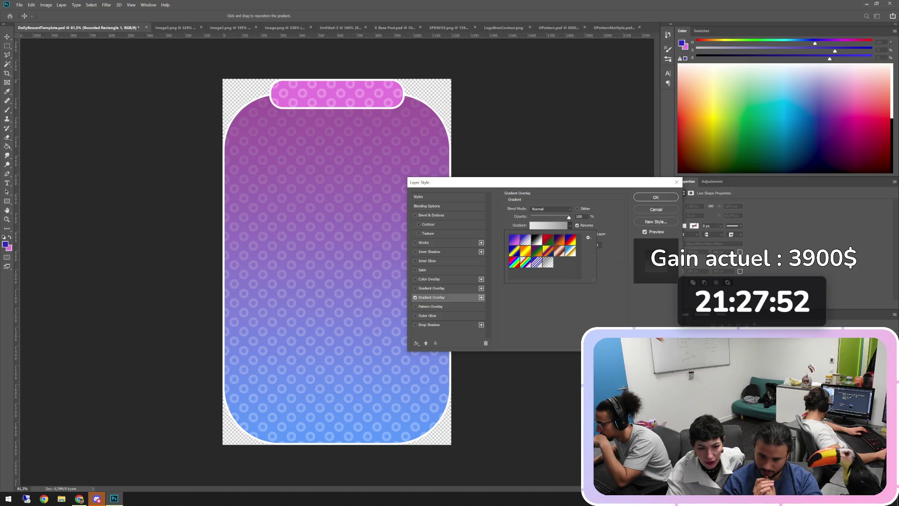
pyautogui.click(548, 225)
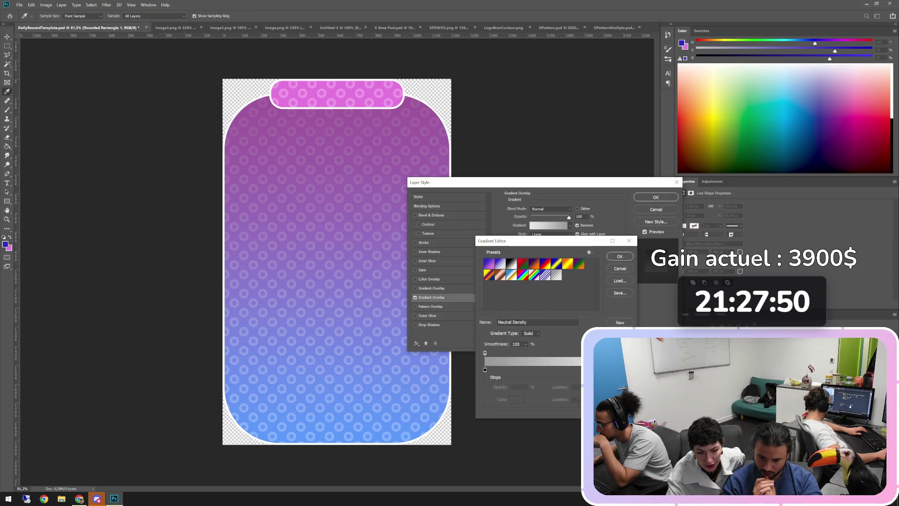
# Step: Change the gradient's left black stop to the pink Background colour
pyautogui.click(484, 369)
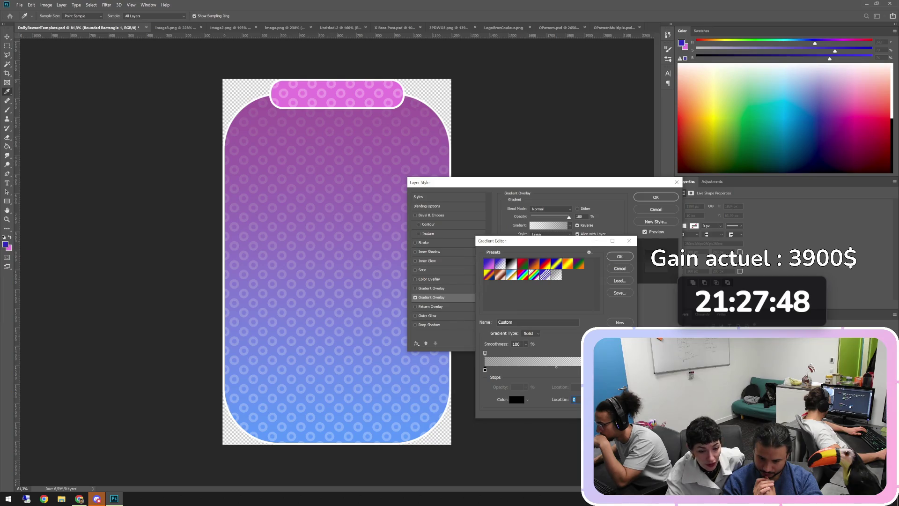
pyautogui.click(527, 399)
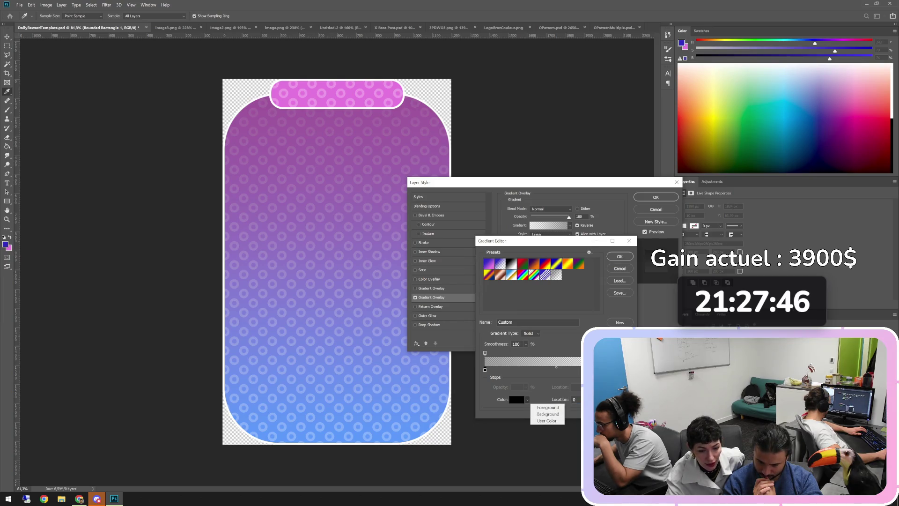
pyautogui.click(547, 420)
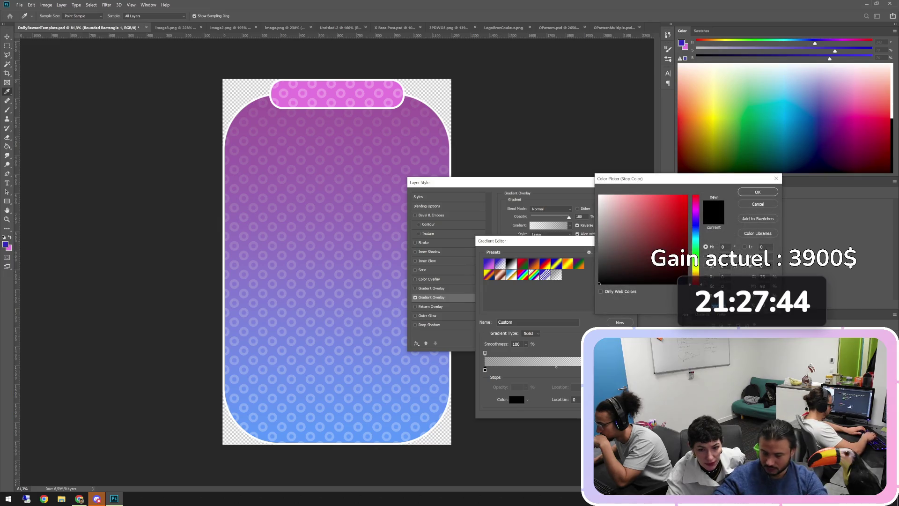
pyautogui.moveTo(600, 284); pyautogui.dragTo(600, 195)
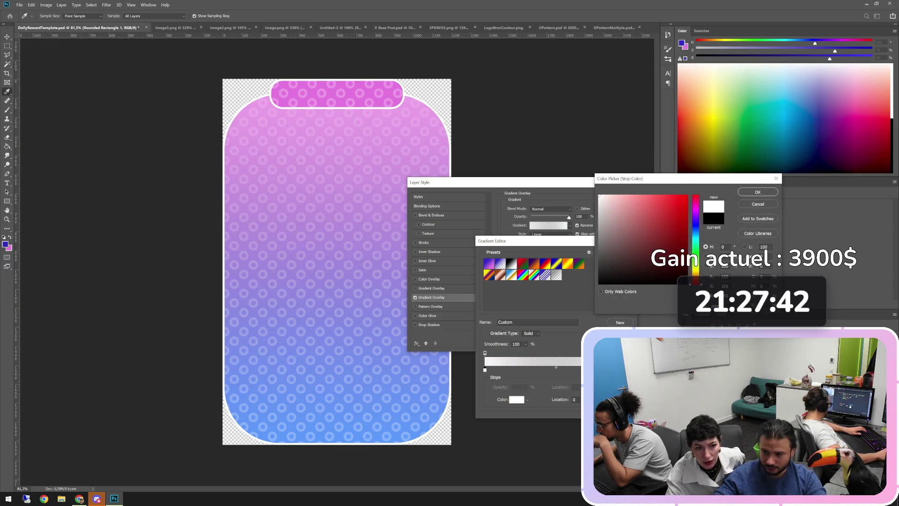
pyautogui.click(758, 192)
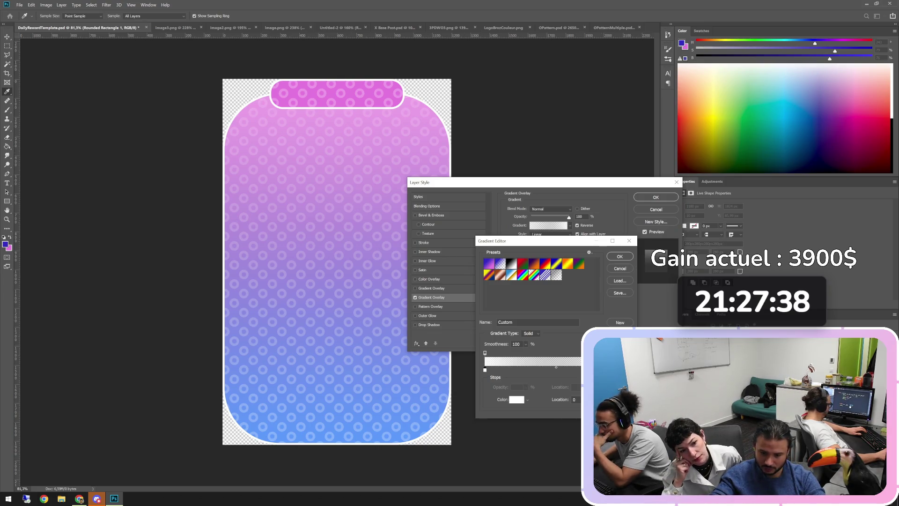
pyautogui.click(527, 400)
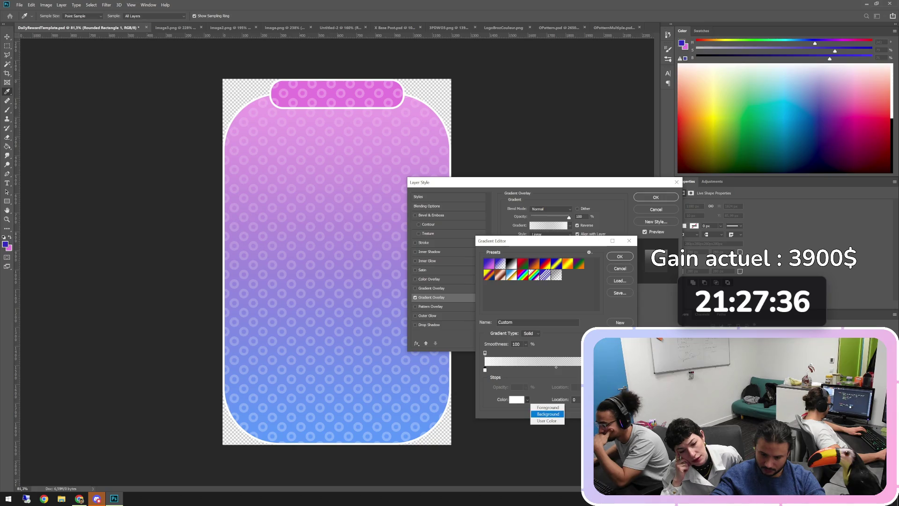
pyautogui.click(548, 414)
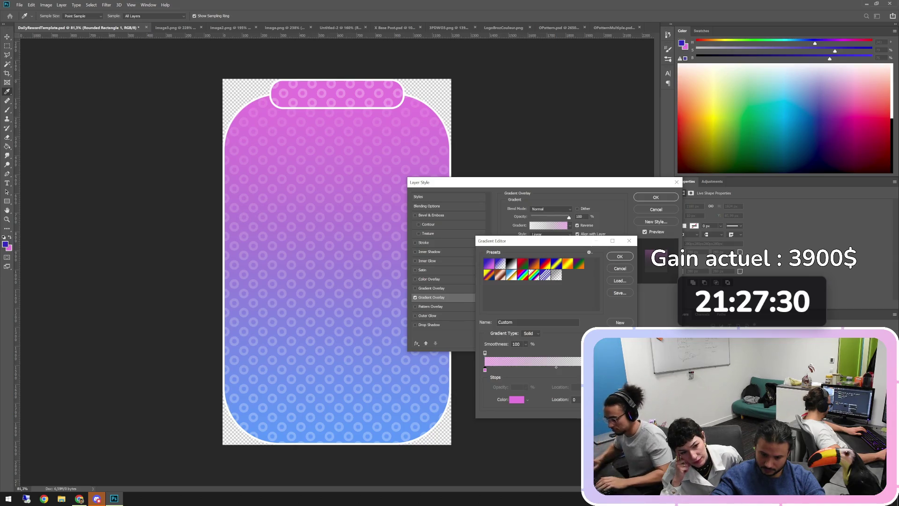
# Step: Move the pink stop to location 51 and add a Foreground-coloured stop at location 0
pyautogui.moveTo(485, 370); pyautogui.dragTo(558, 370)
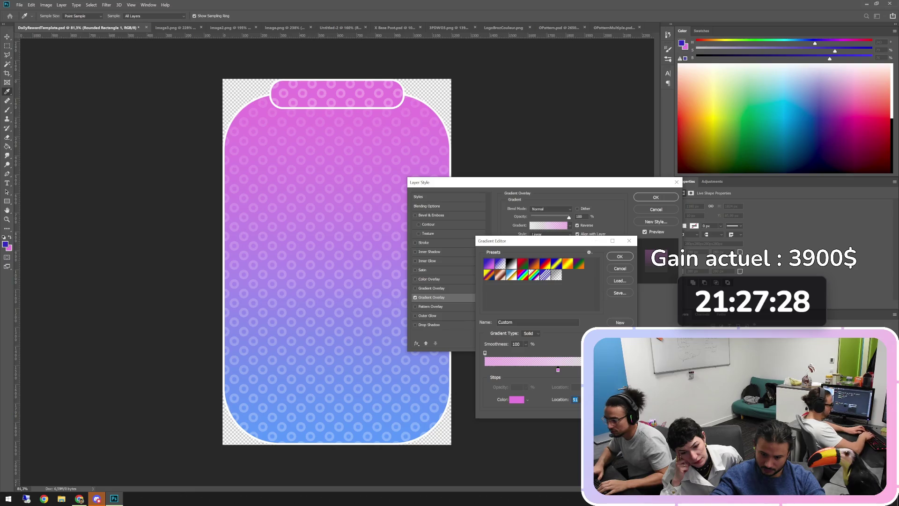
pyautogui.click(484, 370)
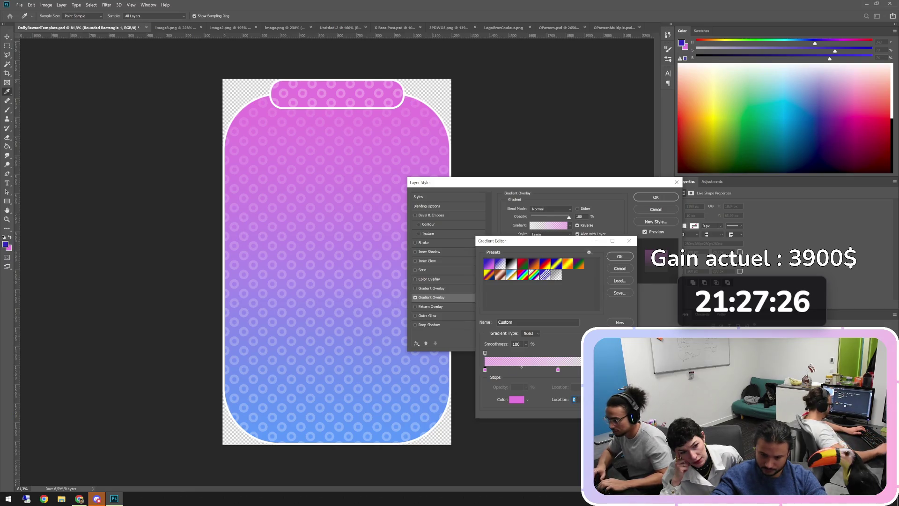
pyautogui.write('0')
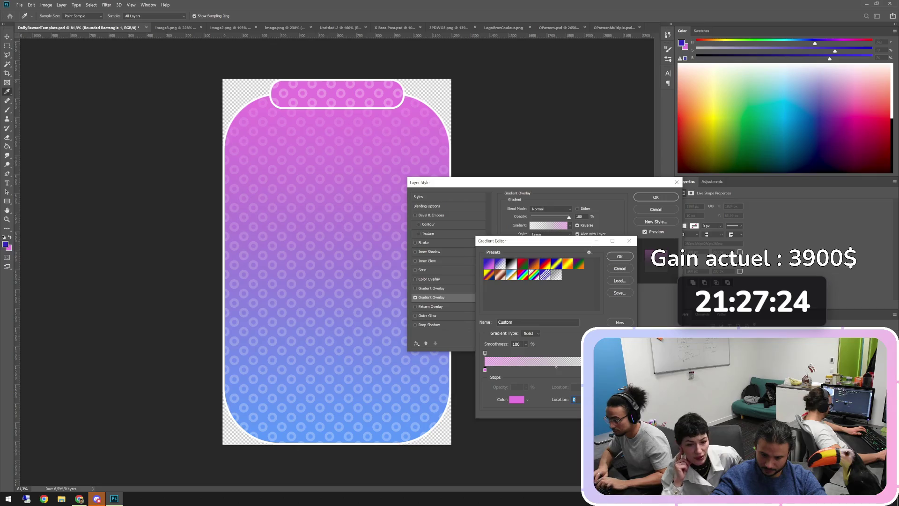
pyautogui.click(527, 399)
pyautogui.click(548, 408)
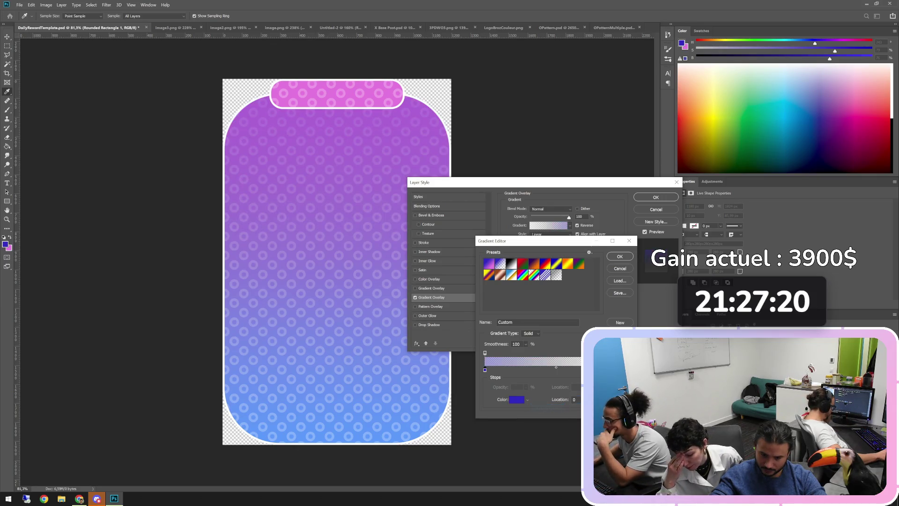
# Step: Make the start stop pink sampled from the canvas and the end stop white
pyautogui.click(517, 400)
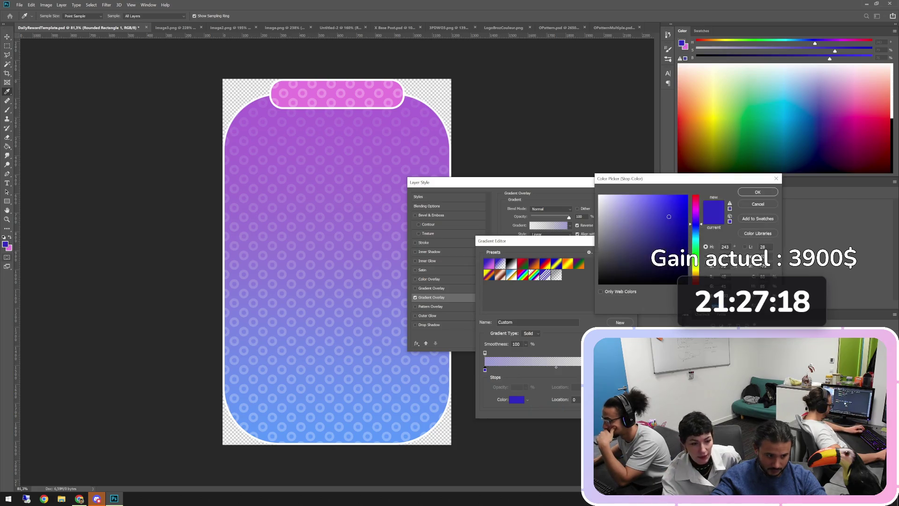
pyautogui.click(336, 93)
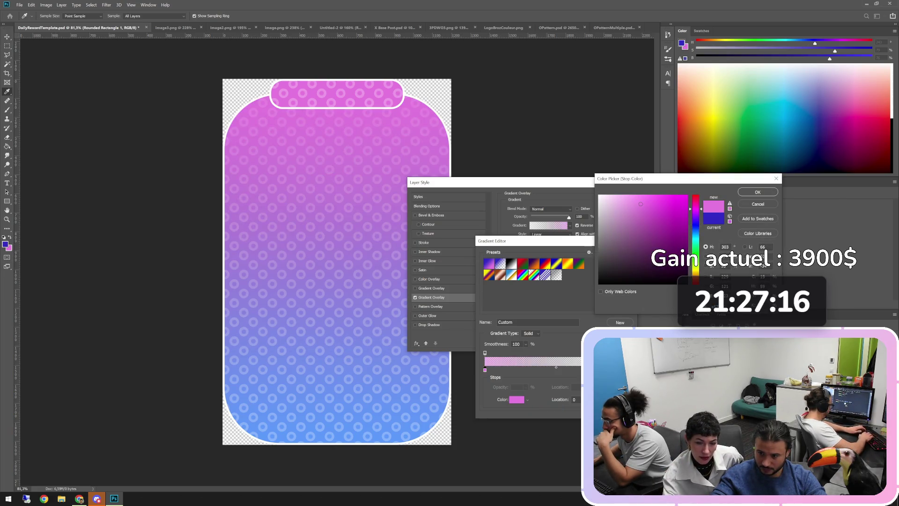
pyautogui.press('Return')
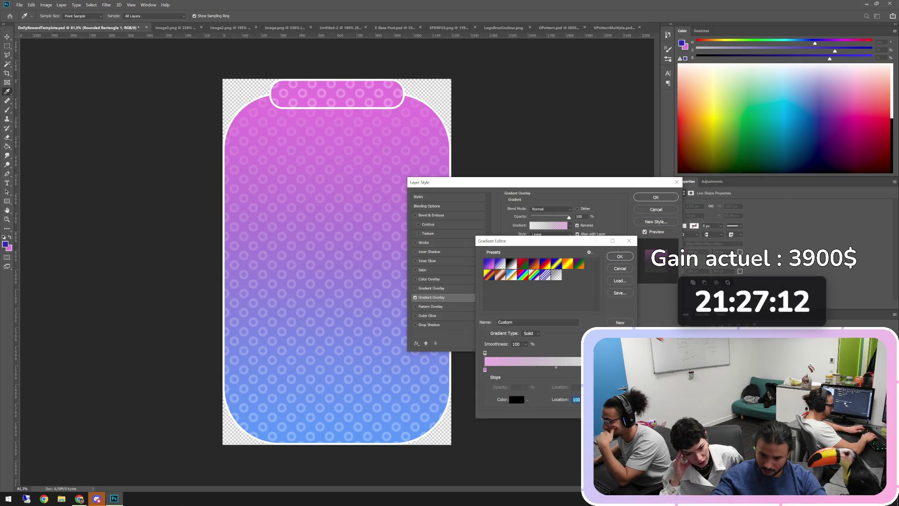
pyautogui.click(516, 400)
pyautogui.click(600, 195)
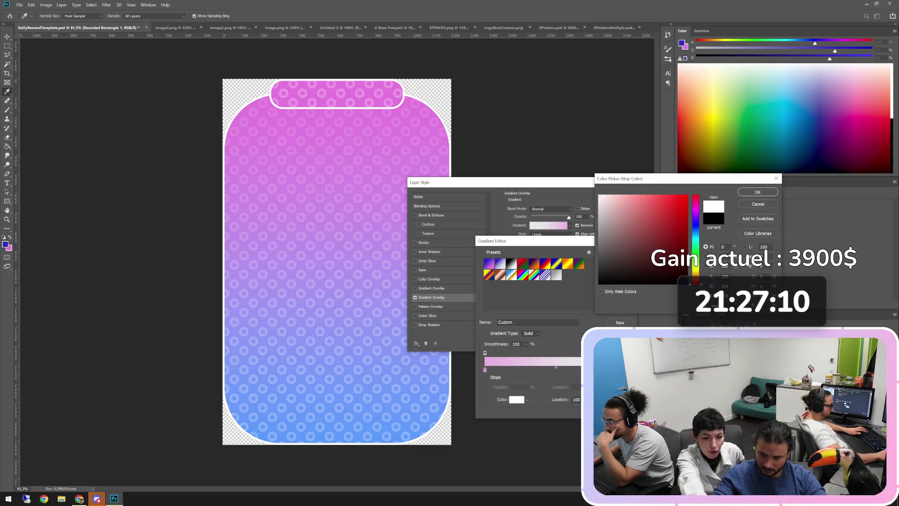
pyautogui.click(758, 192)
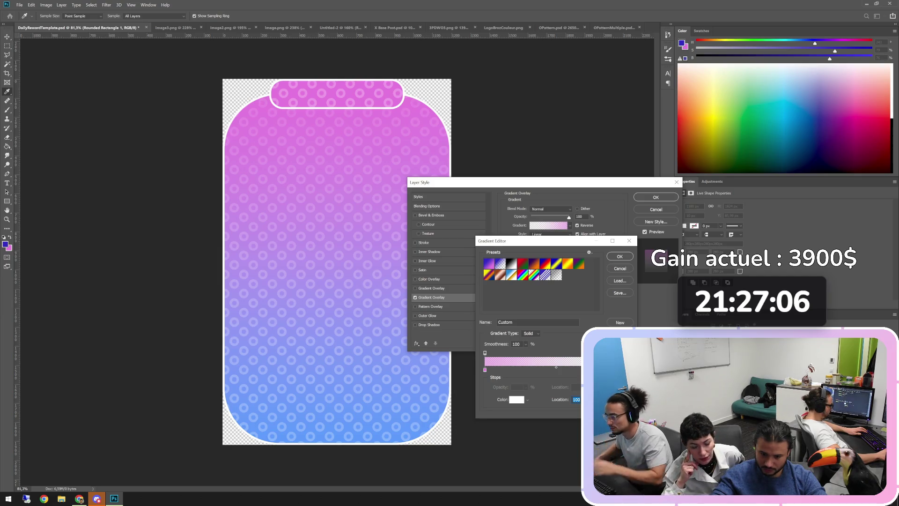
# Step: Add an opacity stop, place the pink stop at location 26, and apply the gradient
pyautogui.click(513, 353)
pyautogui.moveTo(513, 352)
pyautogui.mouseDown()
pyautogui.moveTo(522, 353)
pyautogui.moveTo(497, 369)
pyautogui.moveTo(509, 369)
pyautogui.mouseUp()
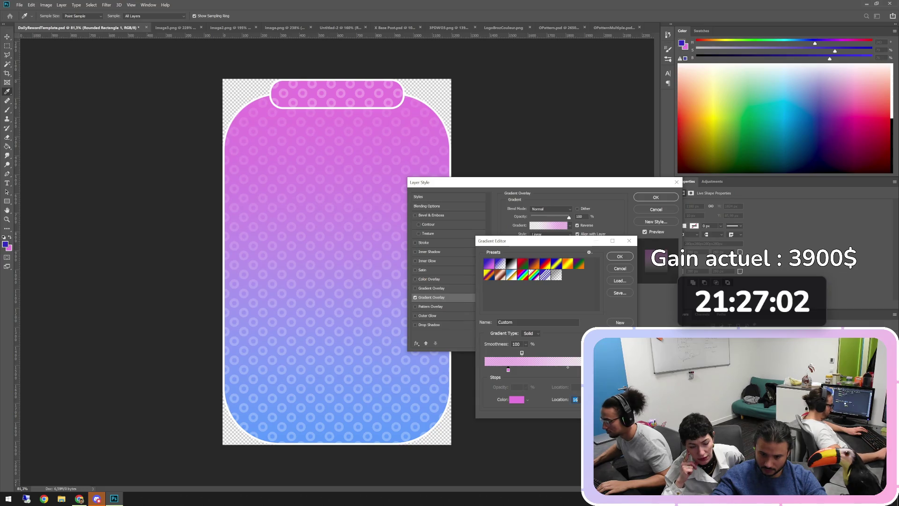
pyautogui.click(526, 344)
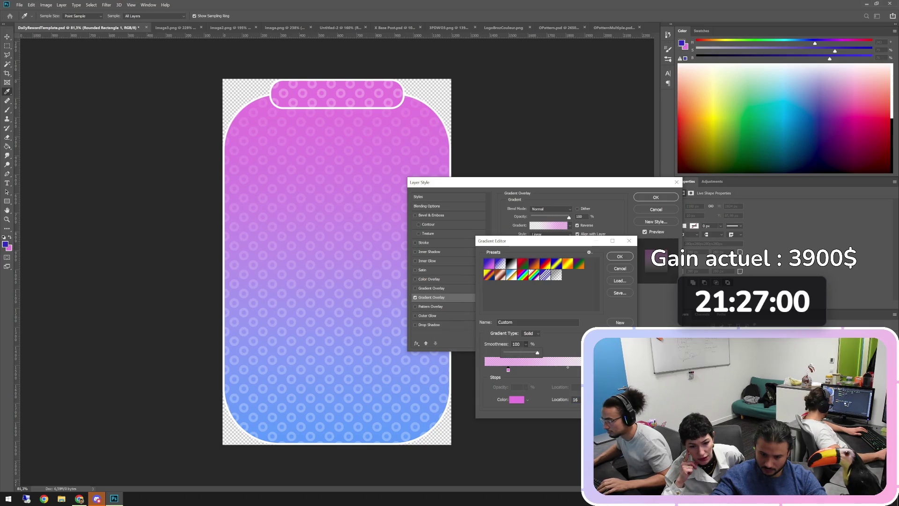
pyautogui.click(532, 333)
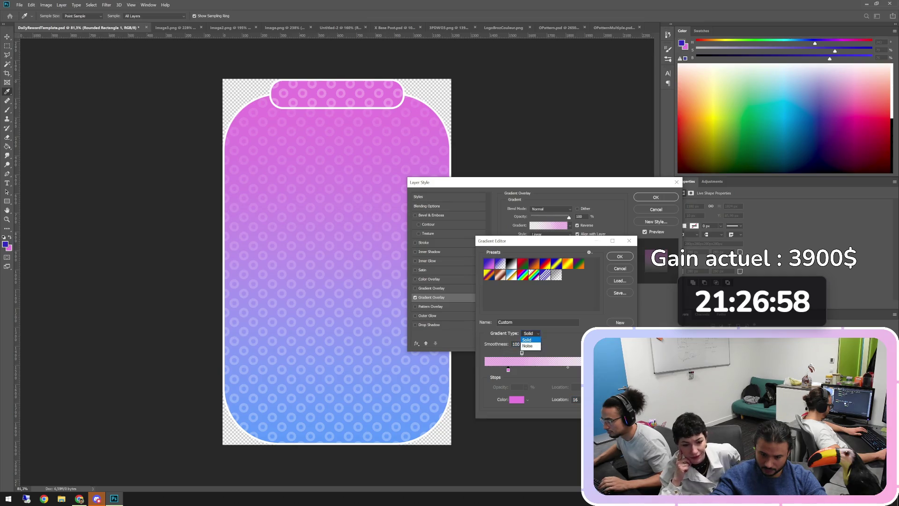
pyautogui.click(528, 346)
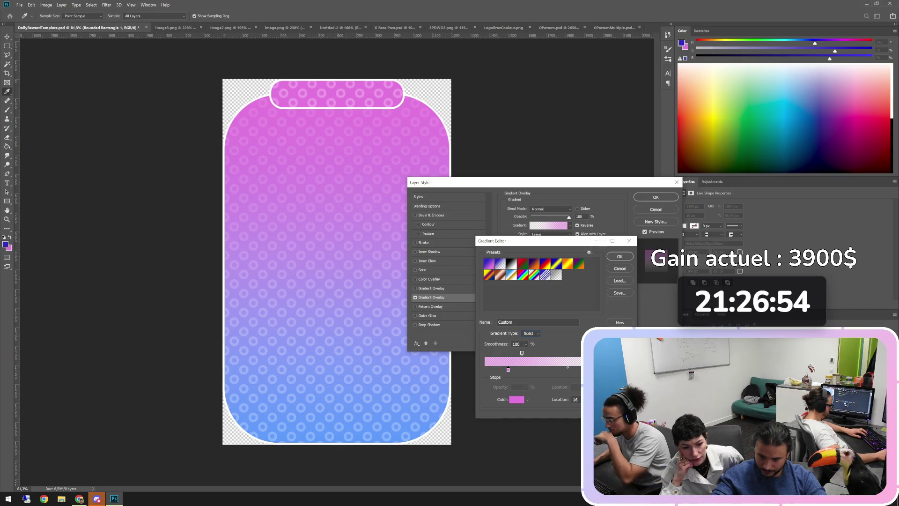
pyautogui.hotkey('shift', 'Up')
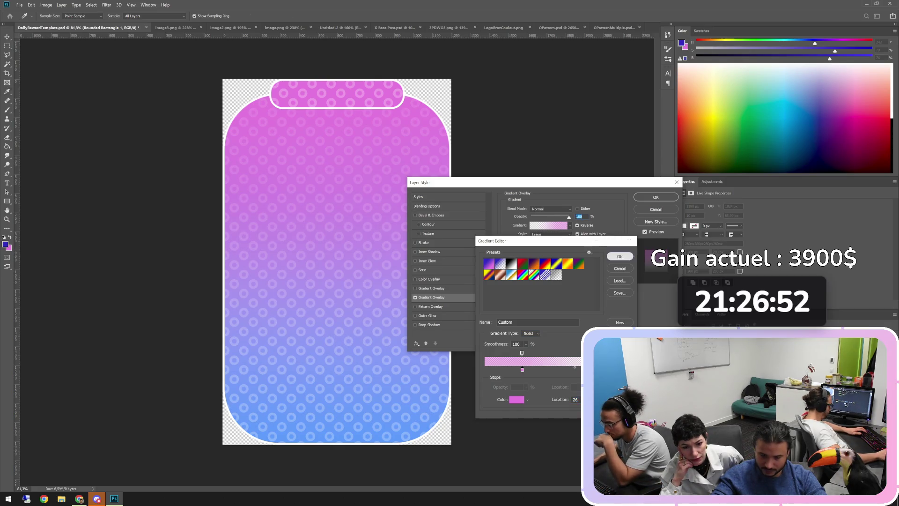
pyautogui.press('Return')
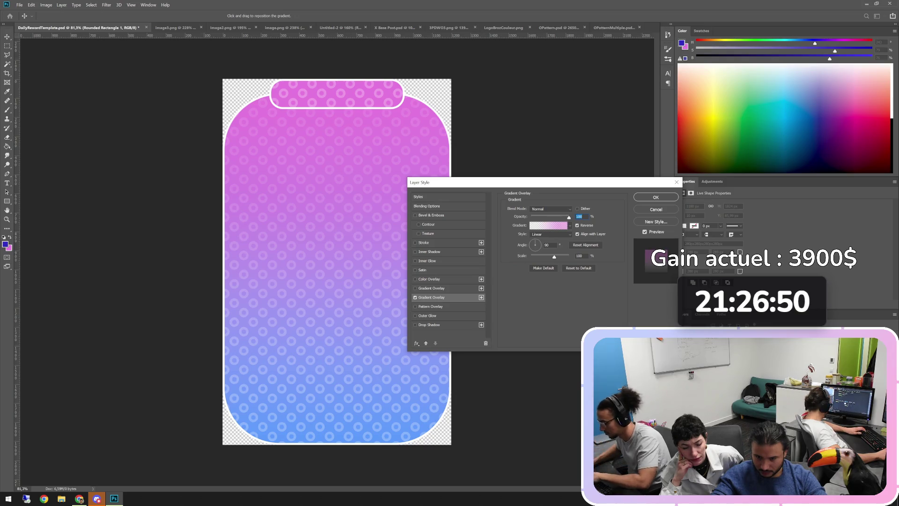
# Step: Try Multiply on the overlay, return it to Normal, and reopen the custom pink gradient
pyautogui.click(551, 209)
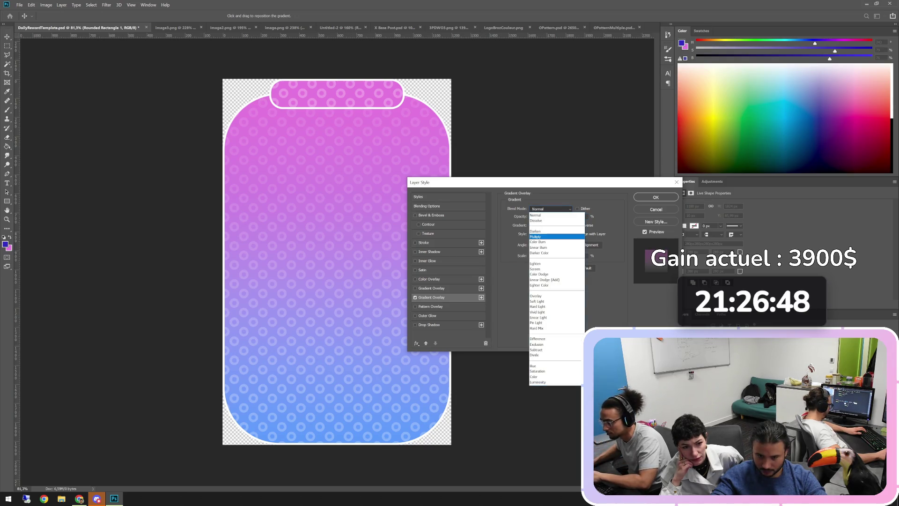
pyautogui.click(548, 228)
pyautogui.click(550, 209)
pyautogui.click(548, 212)
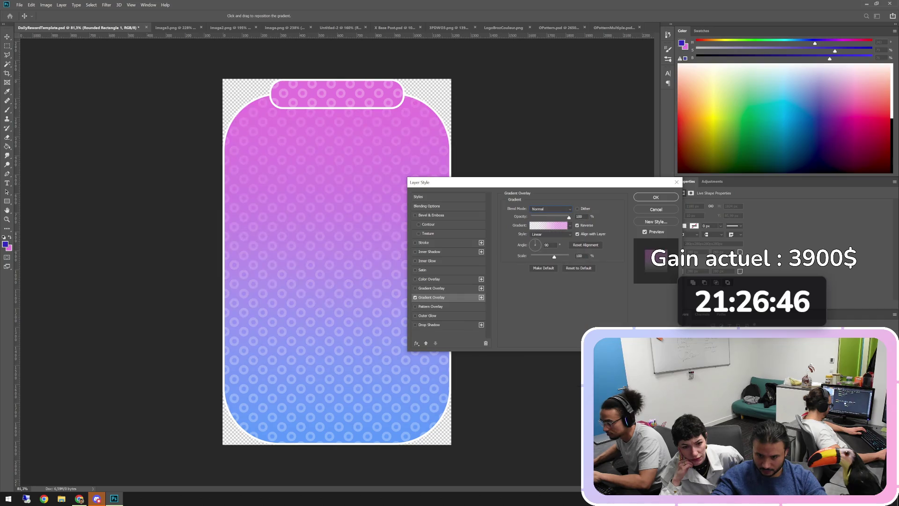
pyautogui.click(578, 209)
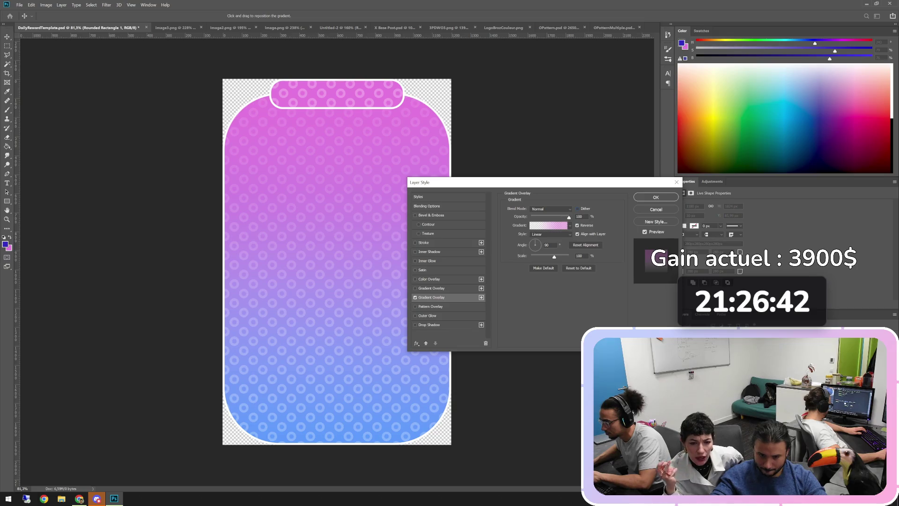
pyautogui.click(549, 225)
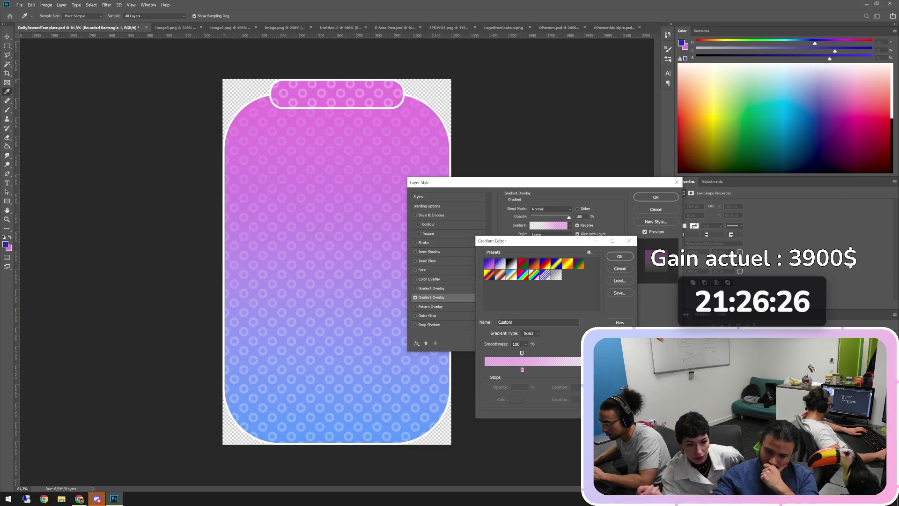
# Step: Make the overlay a Foreground to Transparent gradient with smoothness 0 and its transparency stop at 20%
pyautogui.click(500, 264)
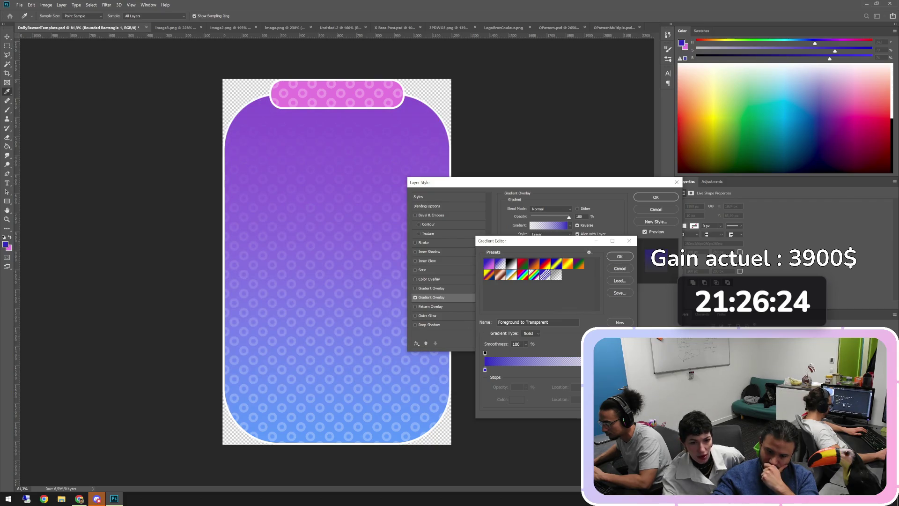
pyautogui.moveTo(485, 370); pyautogui.dragTo(494, 370)
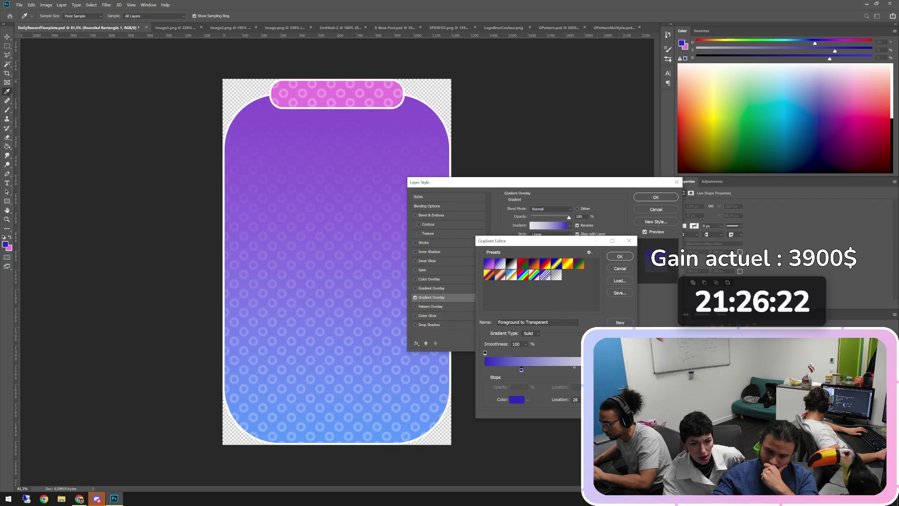
pyautogui.click(526, 344)
pyautogui.moveTo(539, 352)
pyautogui.mouseDown()
pyautogui.moveTo(505, 352)
pyautogui.moveTo(521, 352)
pyautogui.mouseUp()
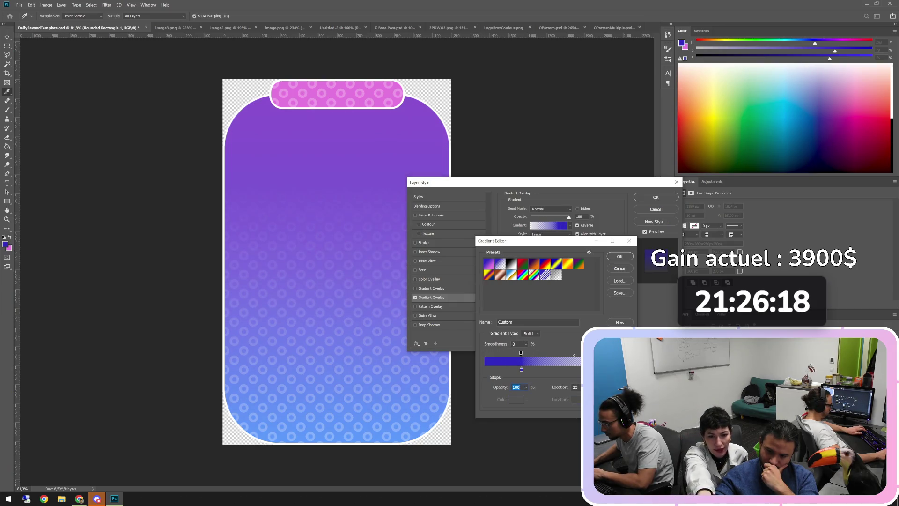
pyautogui.moveTo(521, 352); pyautogui.dragTo(514, 352)
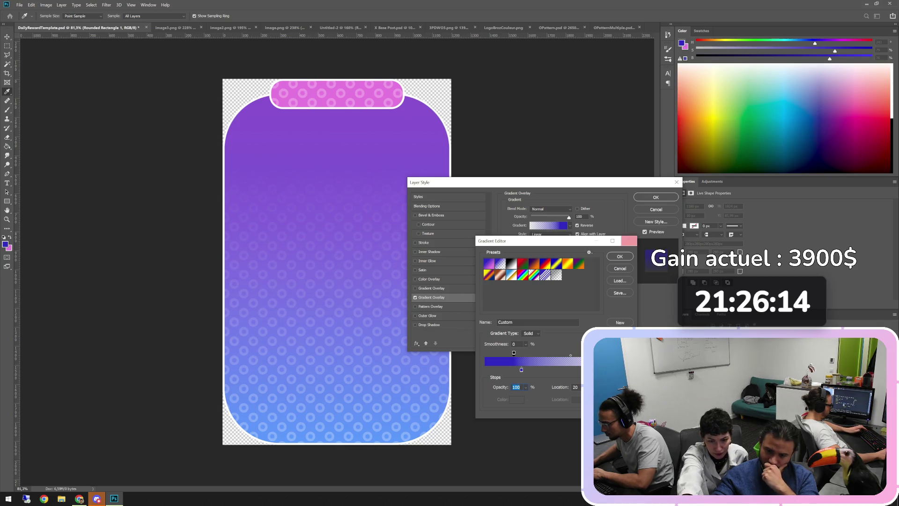
pyautogui.click(620, 256)
# Step: Try the Dissolve, Darken, Overlay, Difference and Luminosity blends, then apply the overlay with Normal blending
pyautogui.click(551, 209)
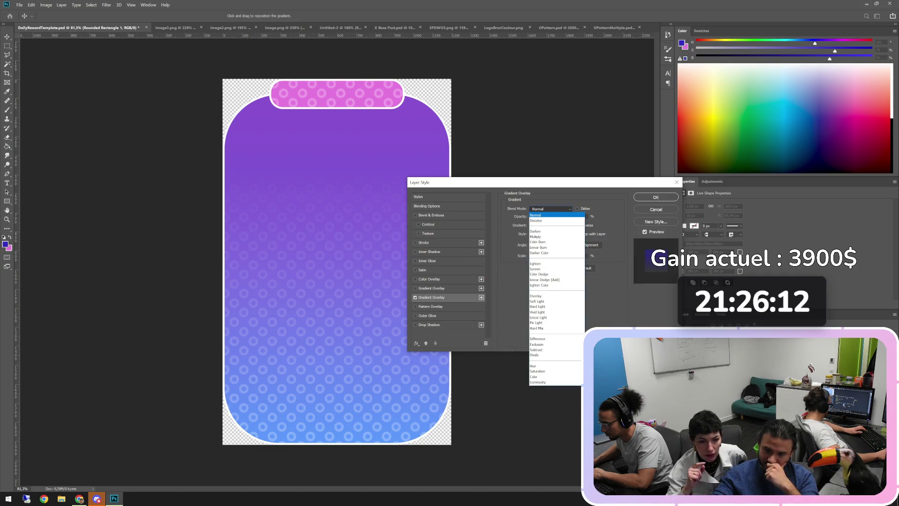
pyautogui.click(536, 221)
pyautogui.click(550, 209)
pyautogui.click(535, 231)
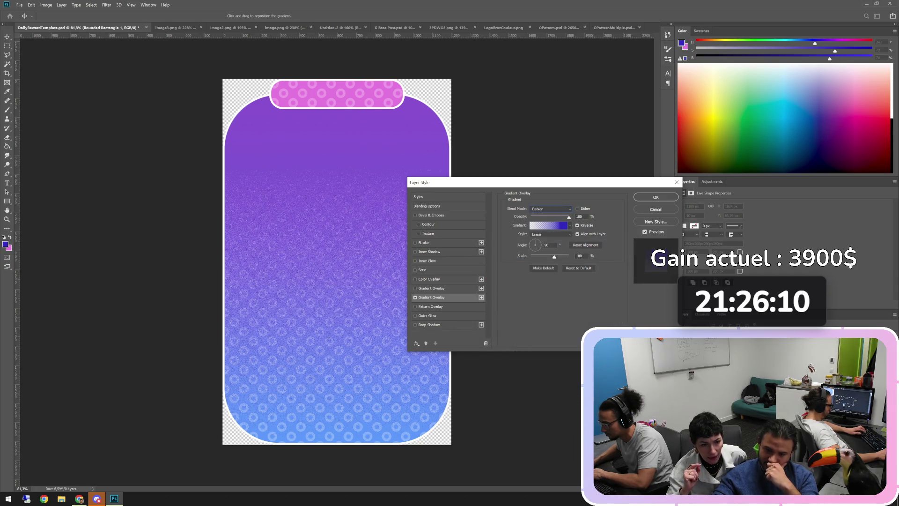
pyautogui.click(551, 209)
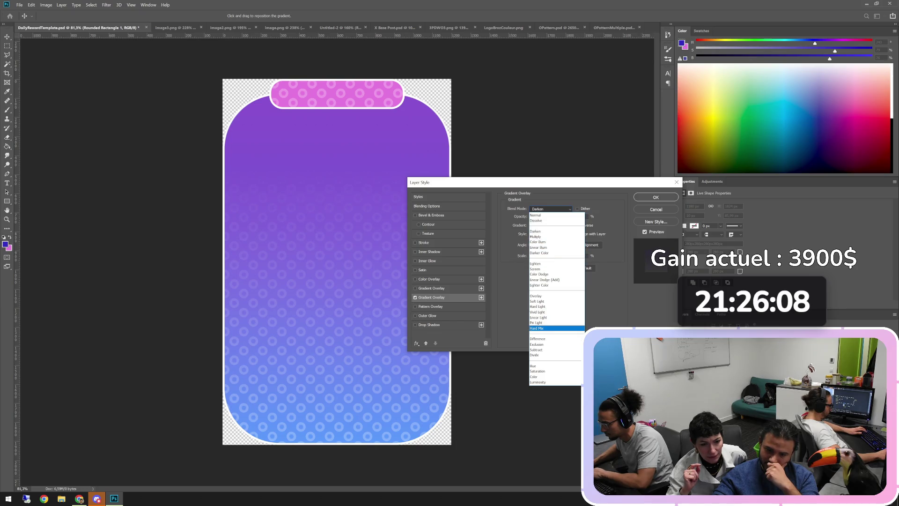
pyautogui.click(536, 296)
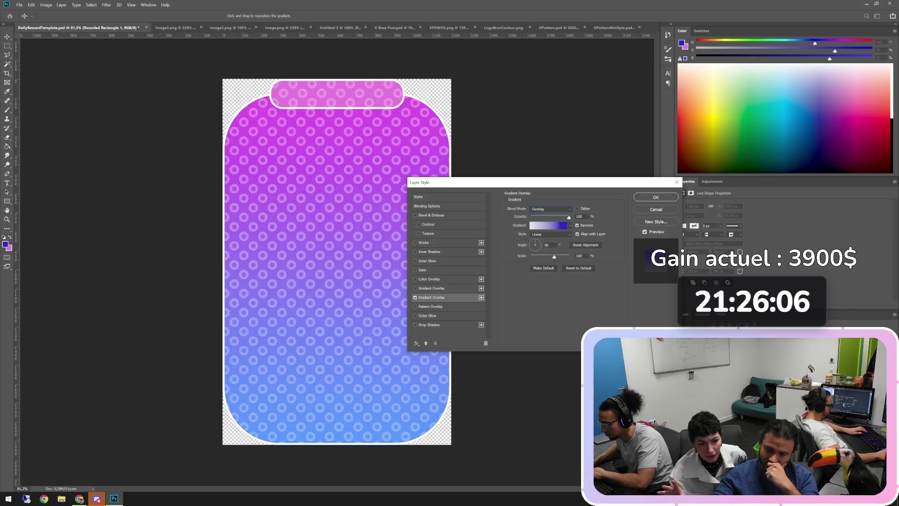
pyautogui.click(550, 209)
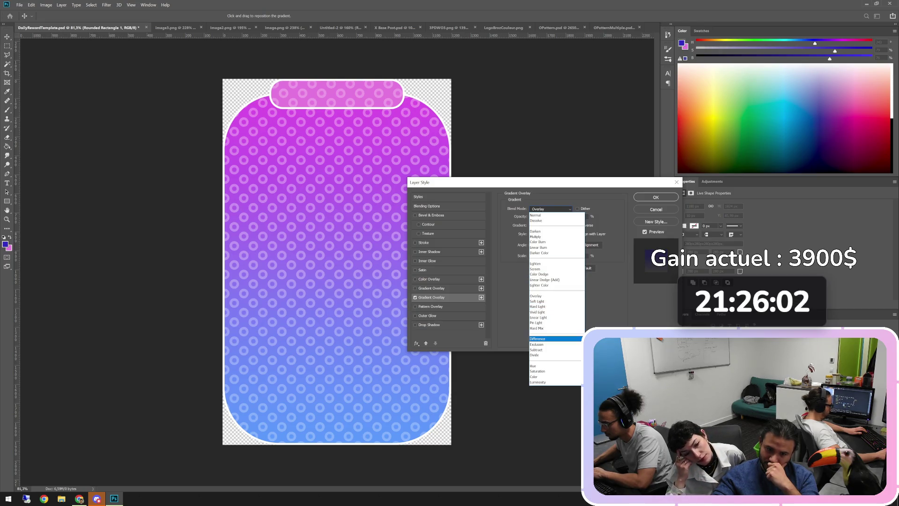
pyautogui.click(538, 338)
pyautogui.click(551, 209)
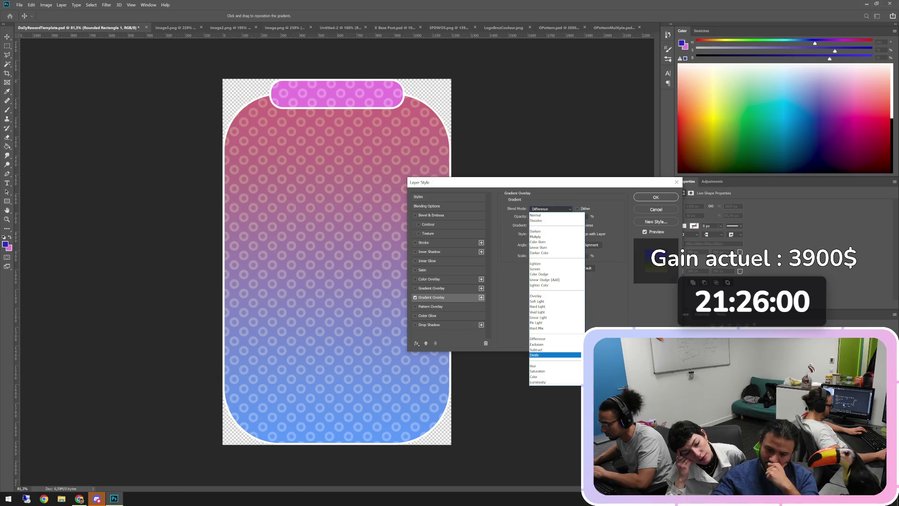
pyautogui.click(538, 382)
pyautogui.click(551, 209)
pyautogui.click(535, 215)
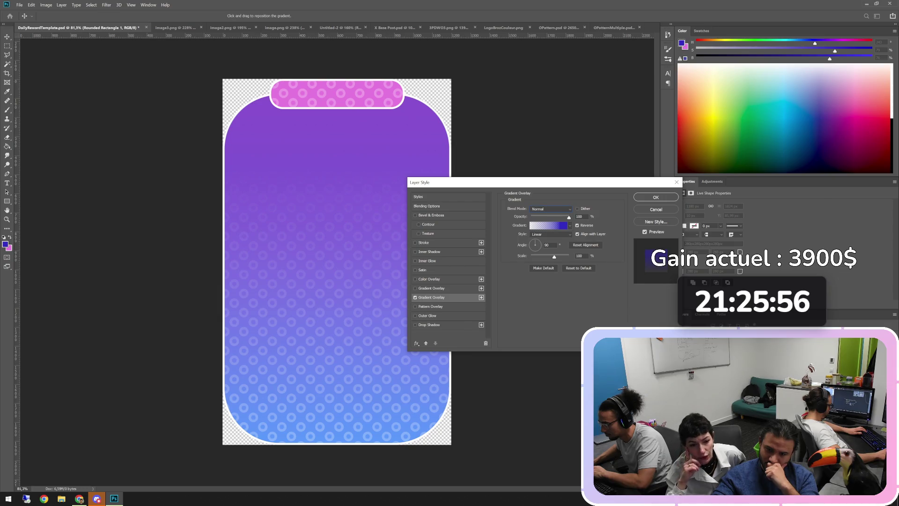
pyautogui.click(656, 197)
pyautogui.press('m')
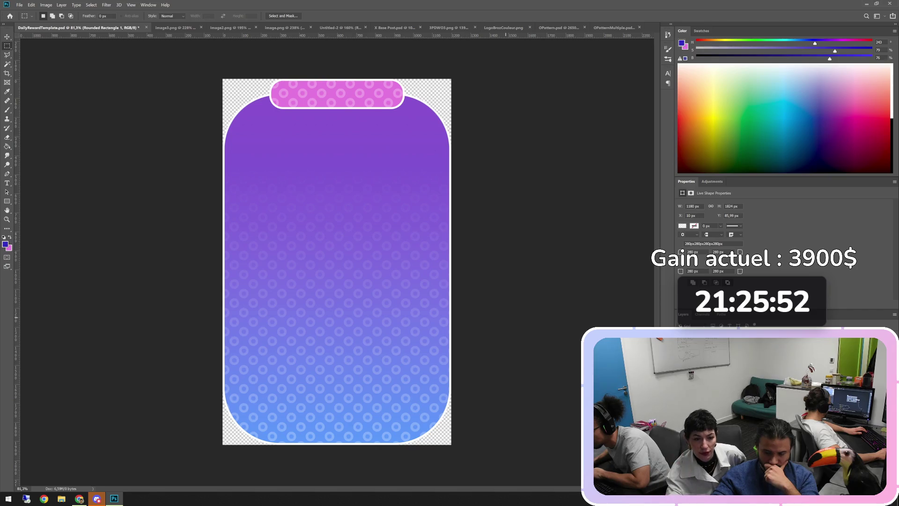
# Step: Reopen the card's Layer Style on its Gradient Overlay settings, after cancelling a trial of the second overlay
pyautogui.doubleClick(750, 337)
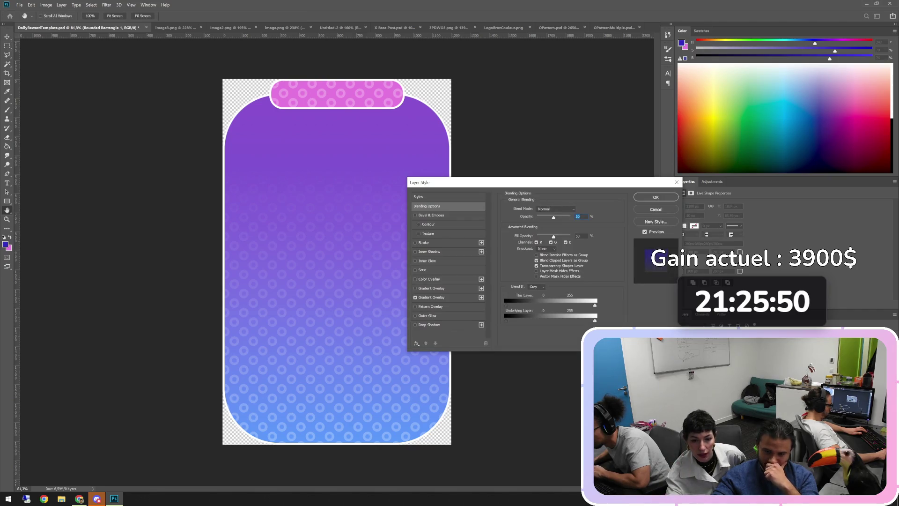
pyautogui.click(432, 288)
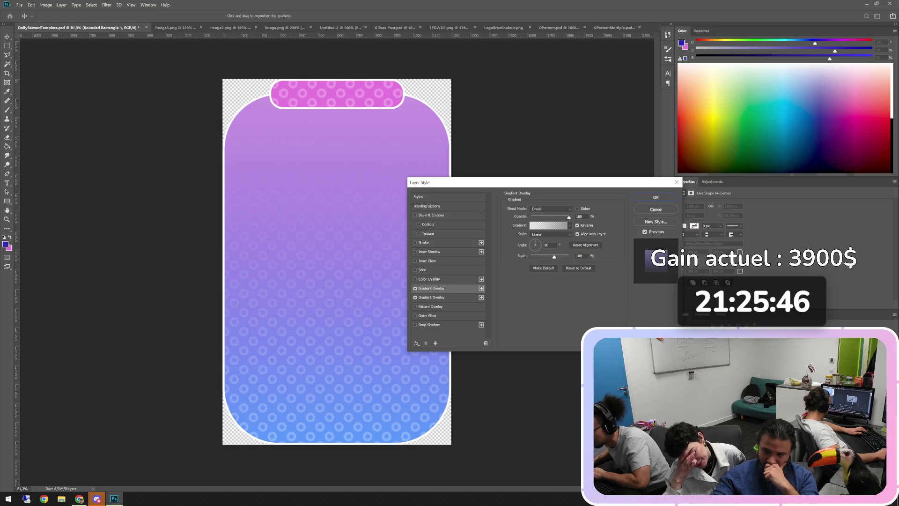
pyautogui.press('Escape')
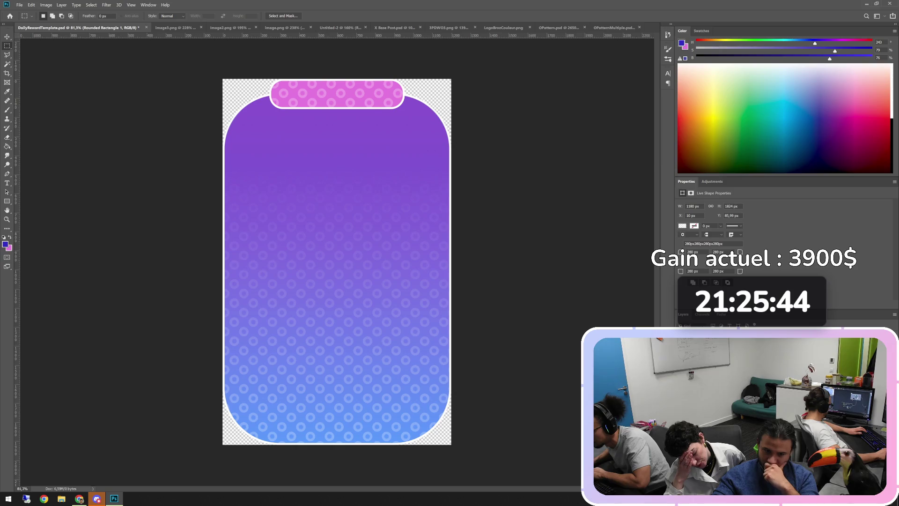
pyautogui.doubleClick(749, 356)
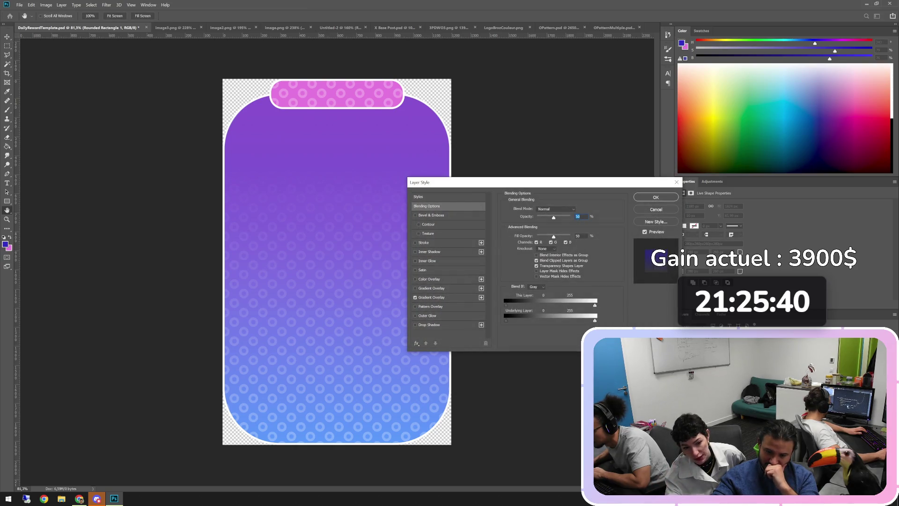
pyautogui.click(432, 298)
pyautogui.click(570, 225)
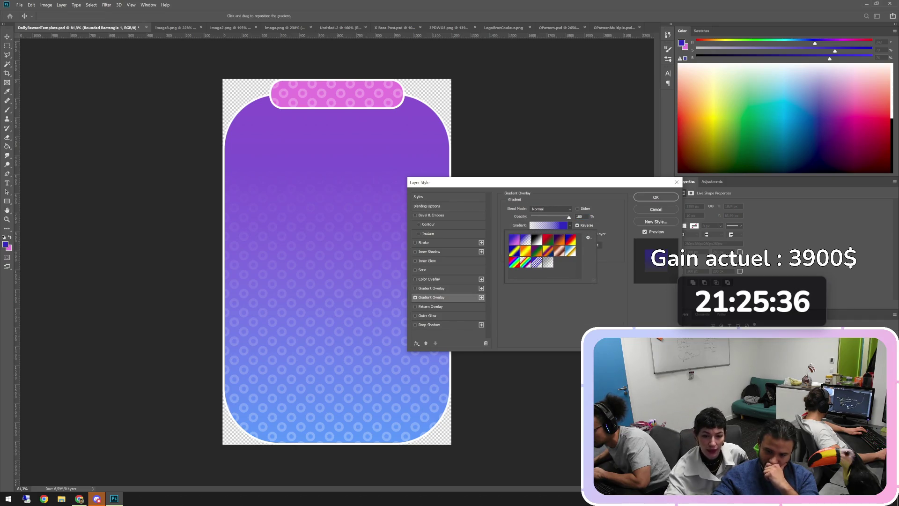
# Step: Set the gradient's starting colour stop to white, after briefly trying pink
pyautogui.click(548, 225)
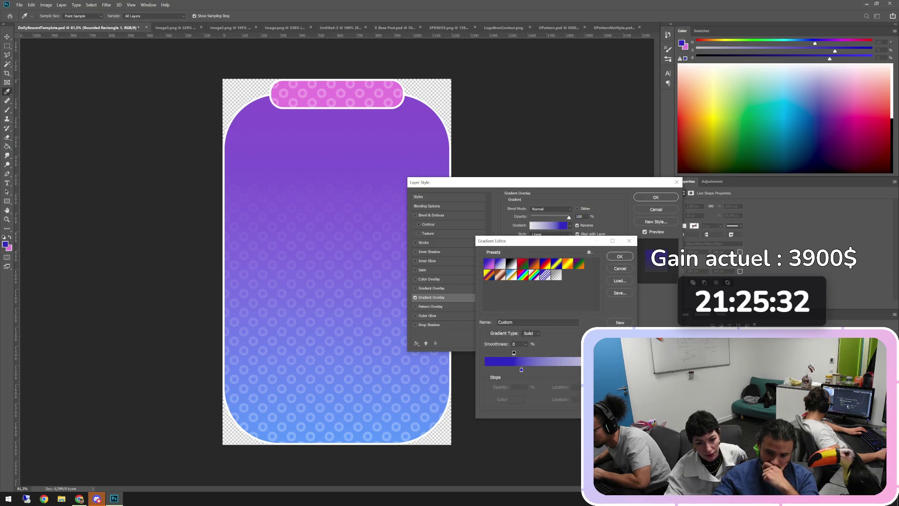
pyautogui.doubleClick(522, 370)
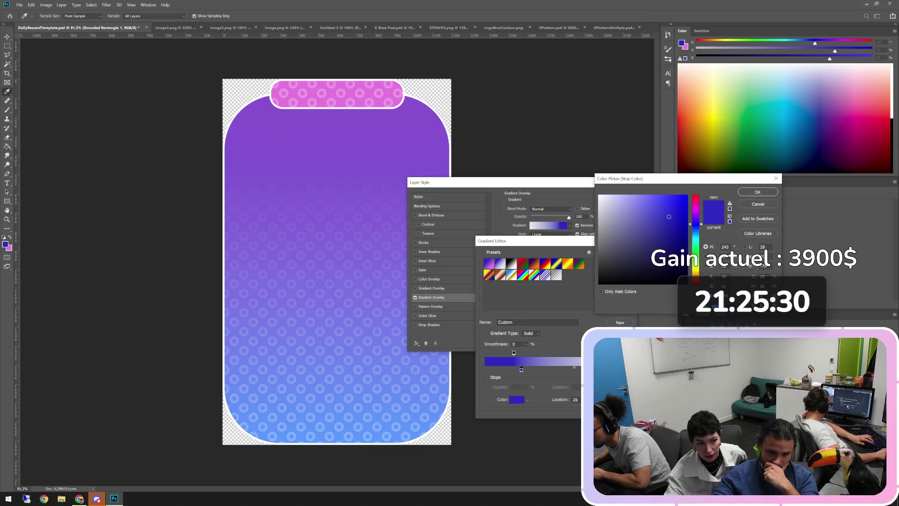
pyautogui.click(338, 93)
pyautogui.click(758, 192)
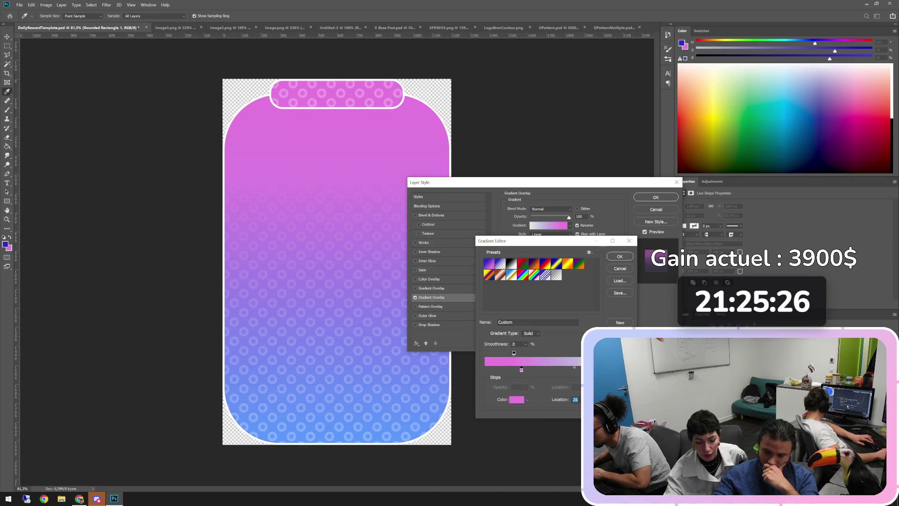
pyautogui.click(517, 399)
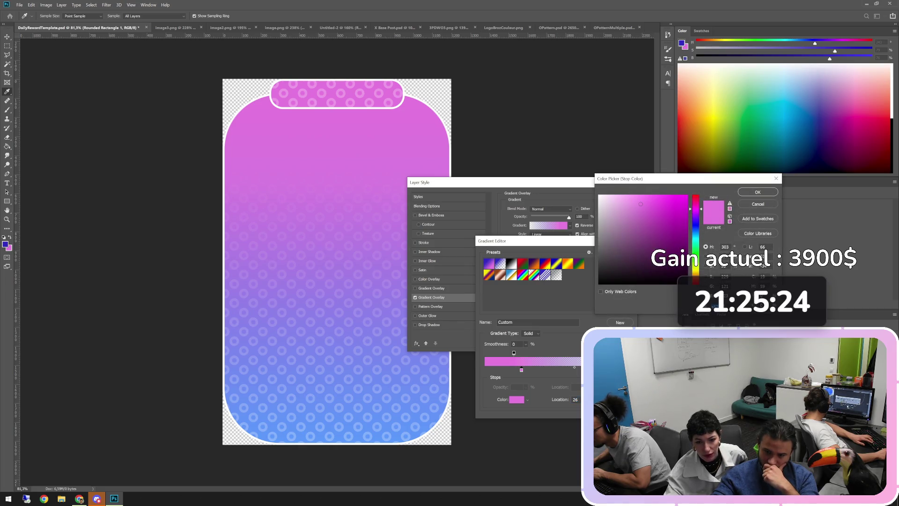
pyautogui.click(600, 196)
pyautogui.press('Return')
# Step: Make the end stop at location 100 white as well and confirm the gradient
pyautogui.click(625, 369)
pyautogui.click(516, 399)
pyautogui.click(600, 196)
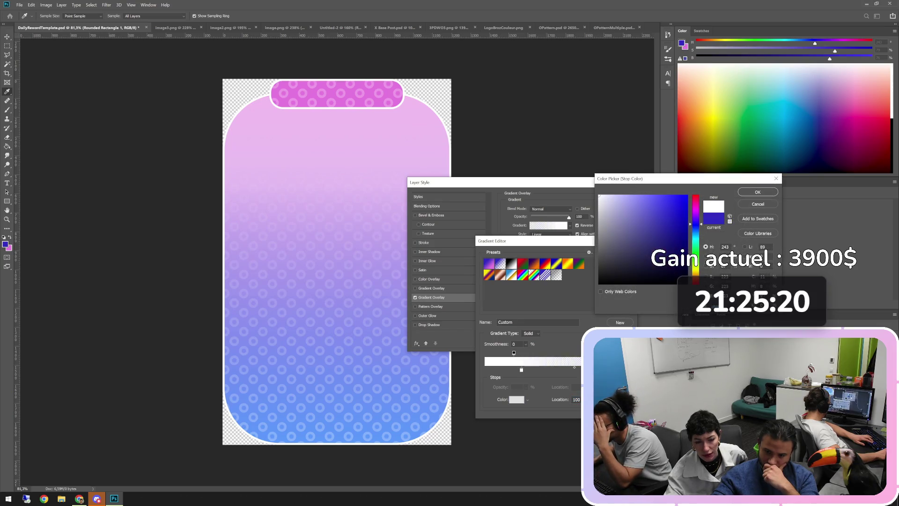
pyautogui.press('Return')
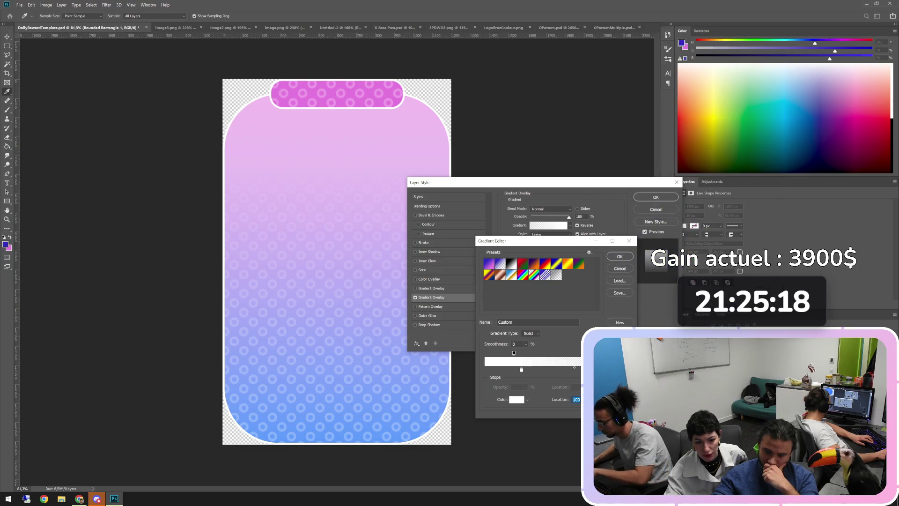
pyautogui.press('Return')
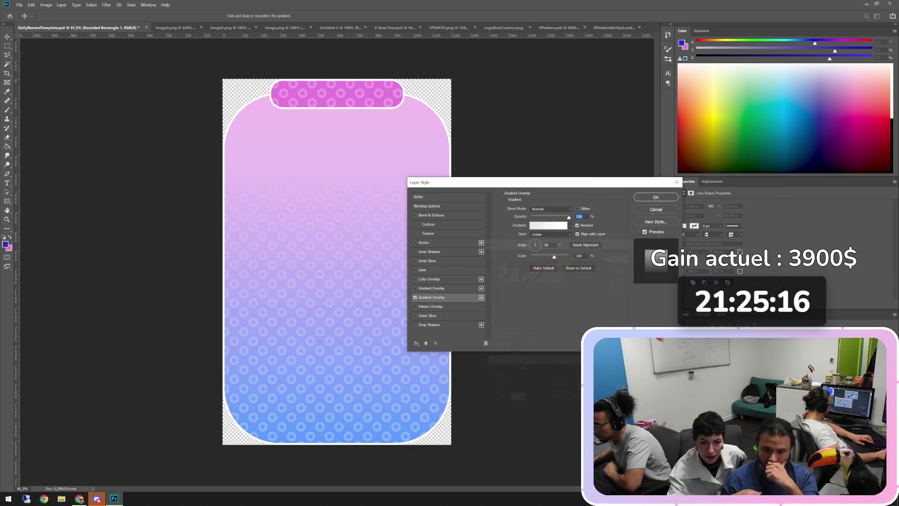
# Step: Lower the white gradient overlay's opacity to 0%, keeping the blend mode at Normal
pyautogui.click(549, 225)
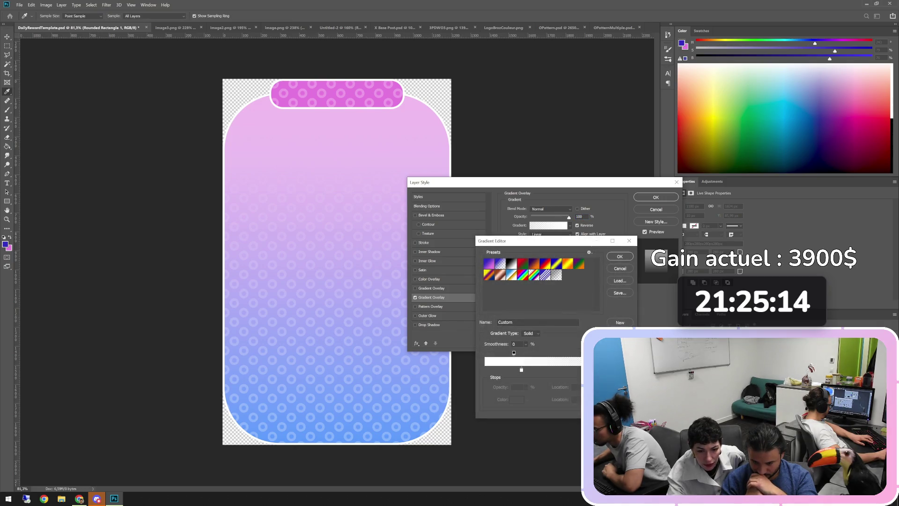
pyautogui.click(574, 400)
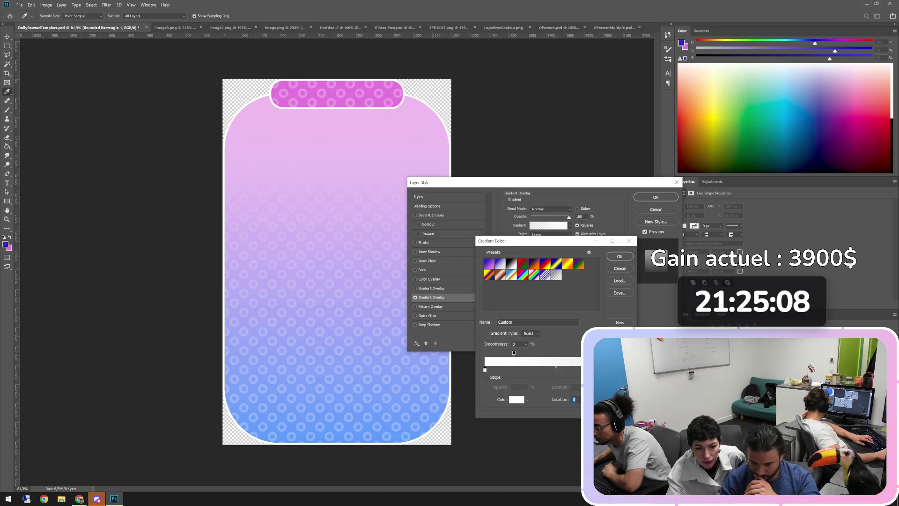
pyautogui.click(620, 256)
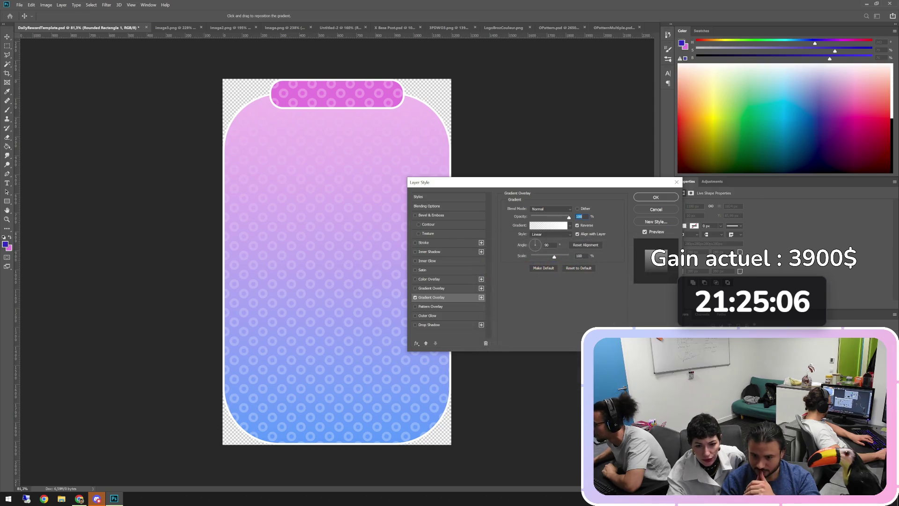
pyautogui.press('Down')
pyautogui.press('Down')
pyautogui.press('Down')
pyautogui.press('Down')
pyautogui.write('0')
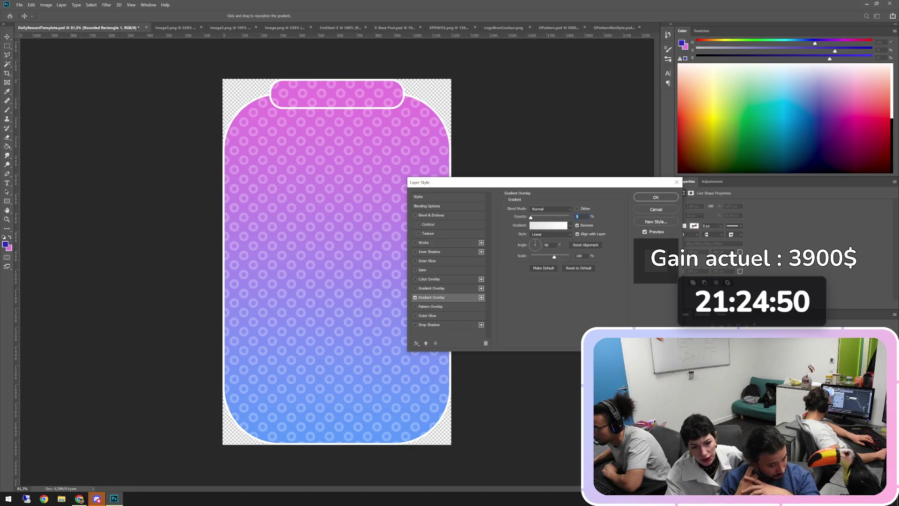
pyautogui.click(551, 209)
pyautogui.click(543, 212)
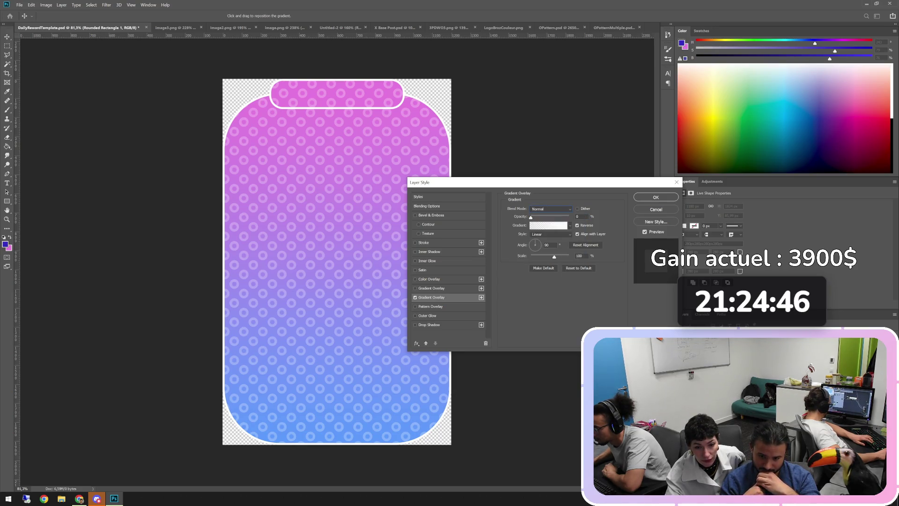
pyautogui.click(548, 225)
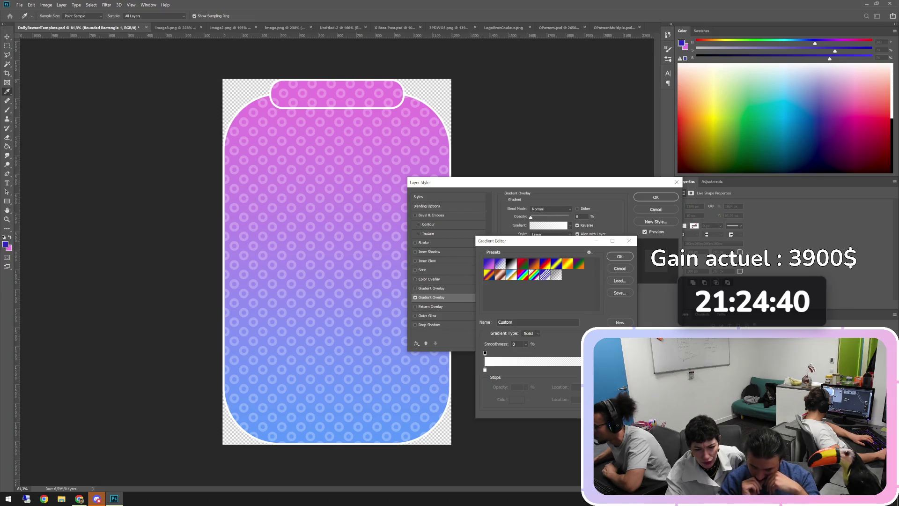
# Step: Add a new opacity stop, drag it to the far left and give it full opacity
pyautogui.click(485, 353)
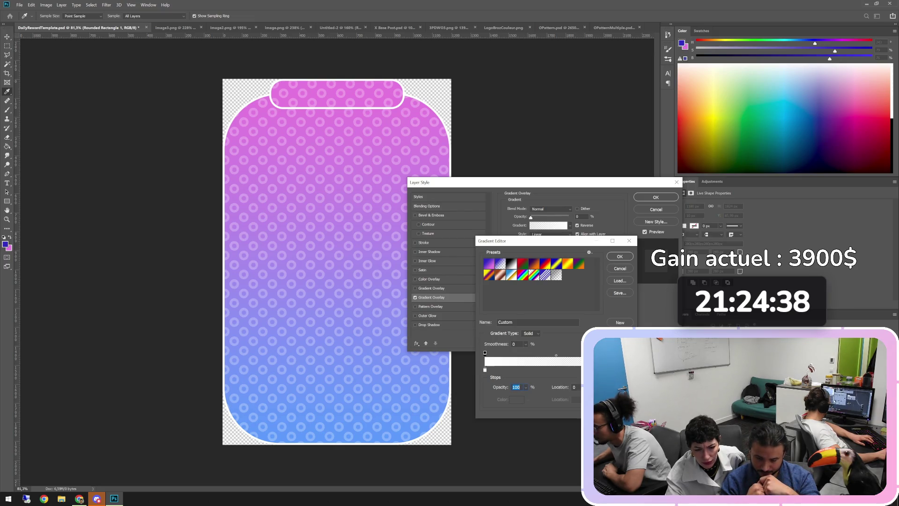
pyautogui.click(628, 353)
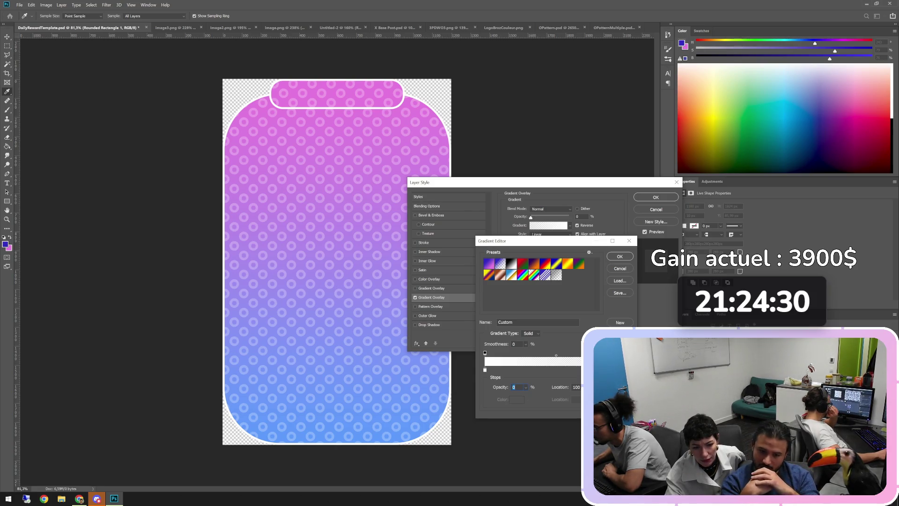
pyautogui.moveTo(484, 352); pyautogui.dragTo(486, 353)
pyautogui.write('0')
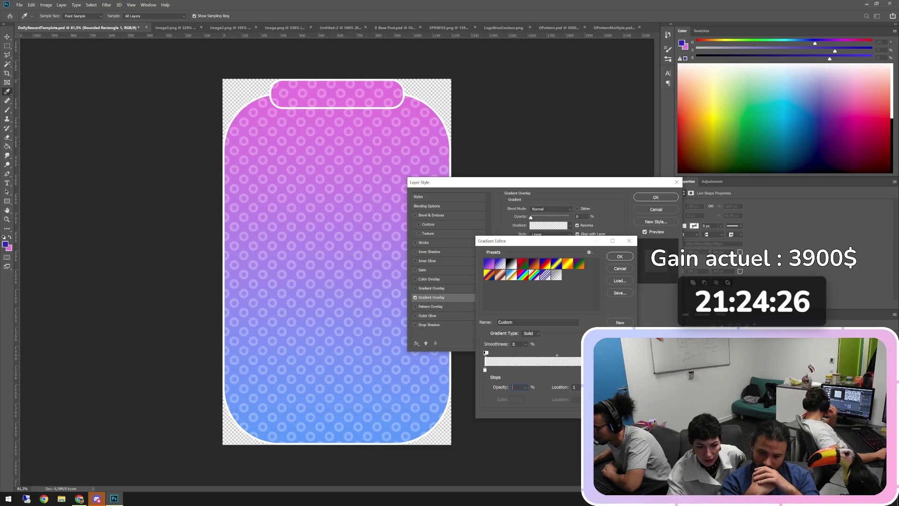
pyautogui.press('Return')
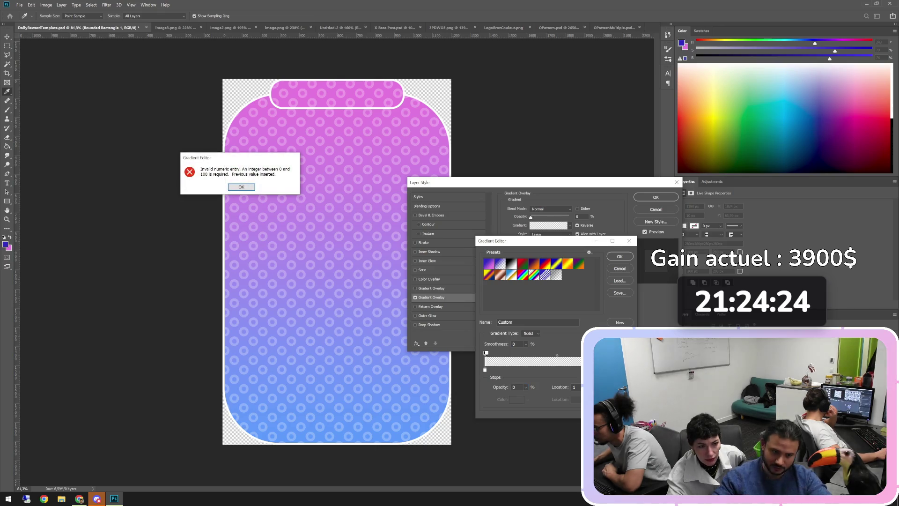
pyautogui.press('Return')
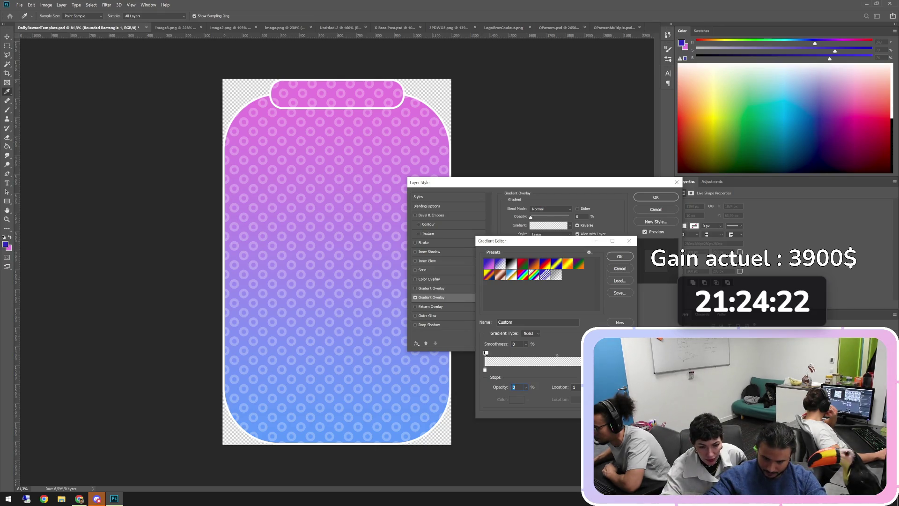
pyautogui.click(578, 353)
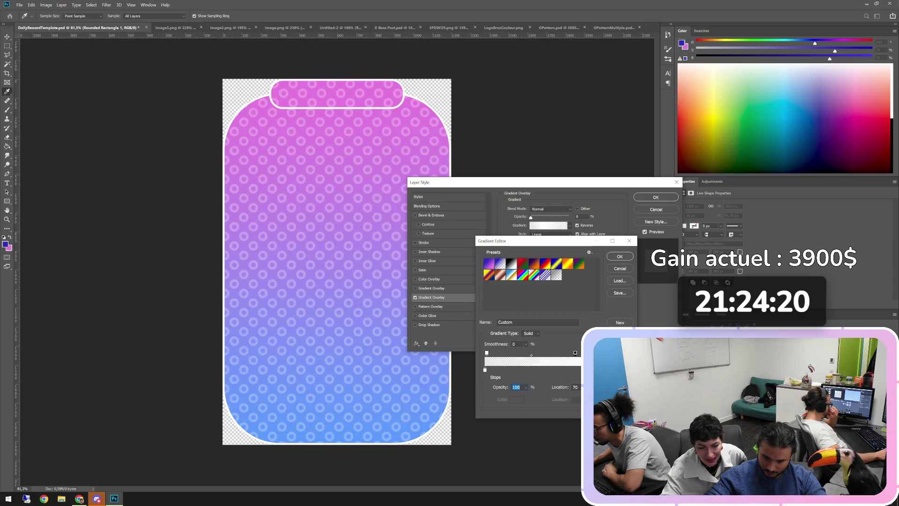
pyautogui.moveTo(576, 353); pyautogui.dragTo(485, 353)
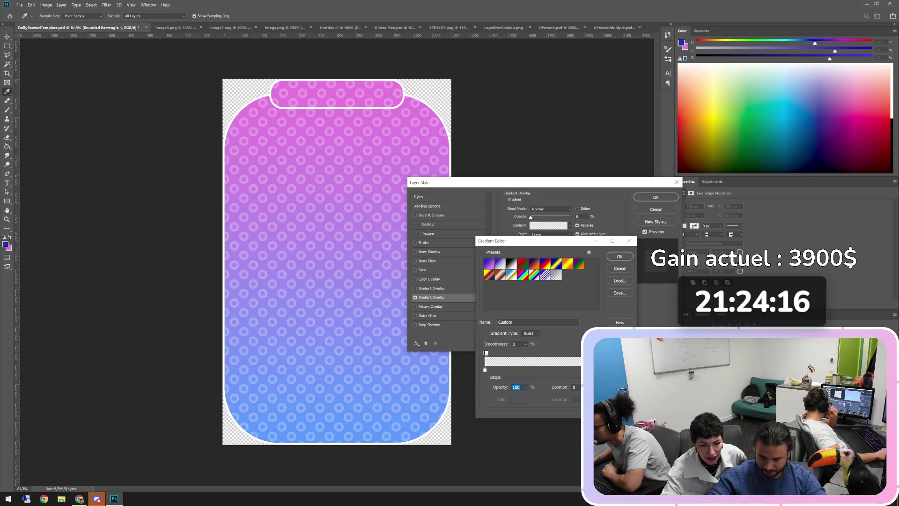
pyautogui.press('Return')
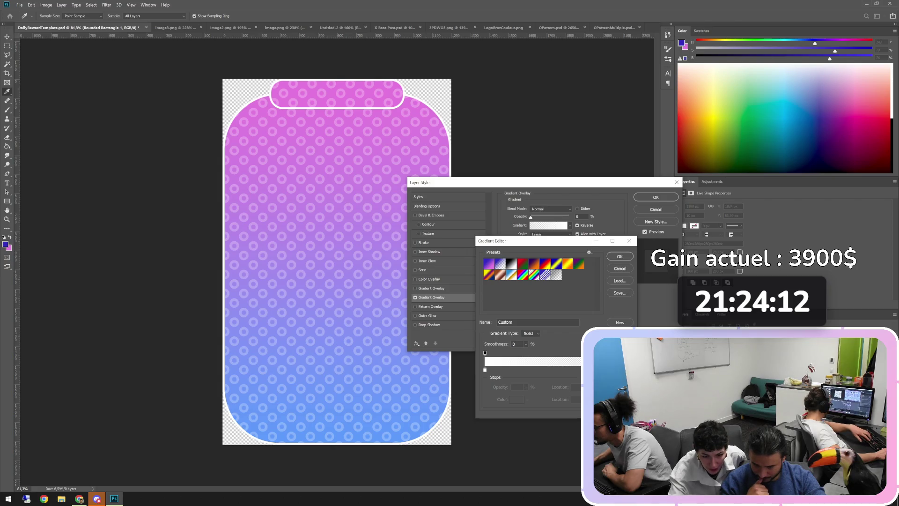
# Step: Set the left opacity stop to 0% and move it and the colour stop toward 30%
pyautogui.click(485, 353)
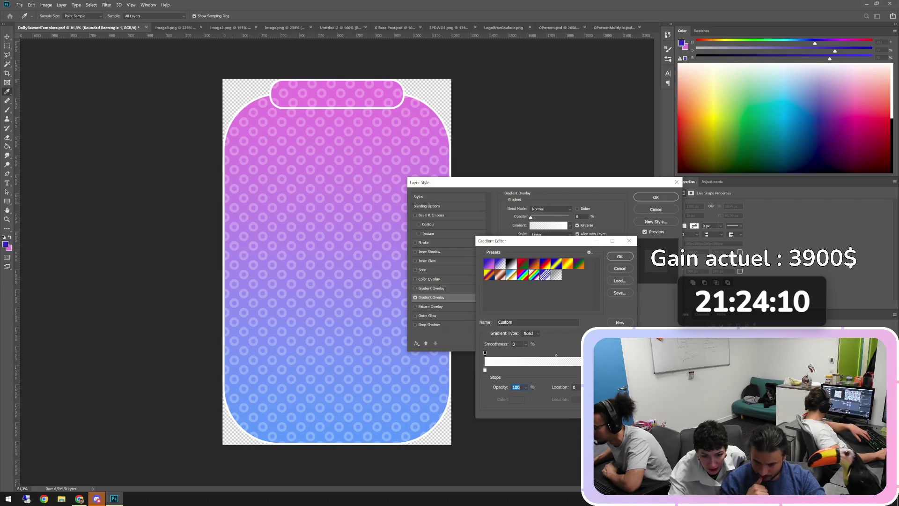
pyautogui.click(485, 370)
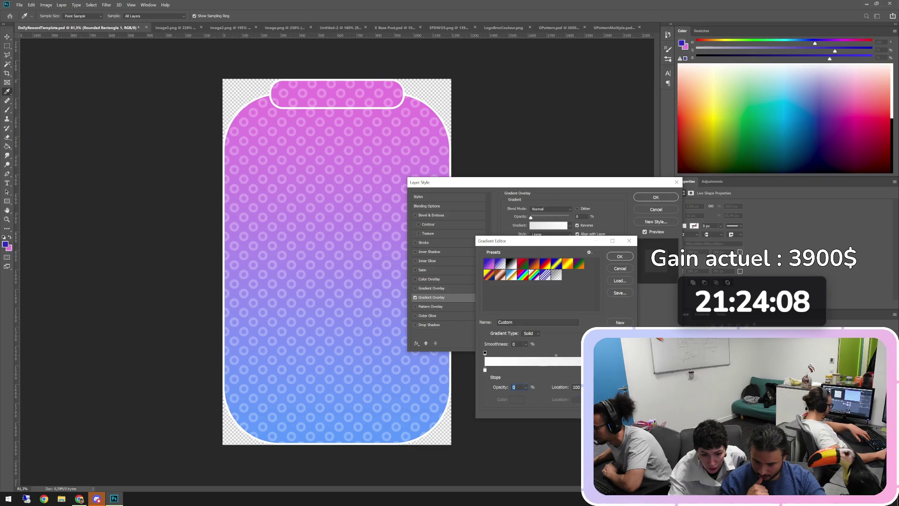
pyautogui.click(628, 370)
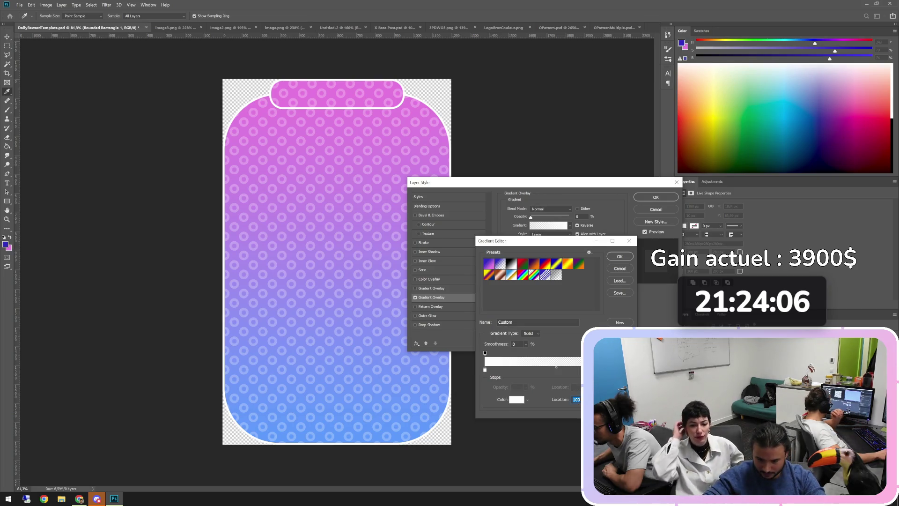
pyautogui.click(485, 352)
pyautogui.write('0')
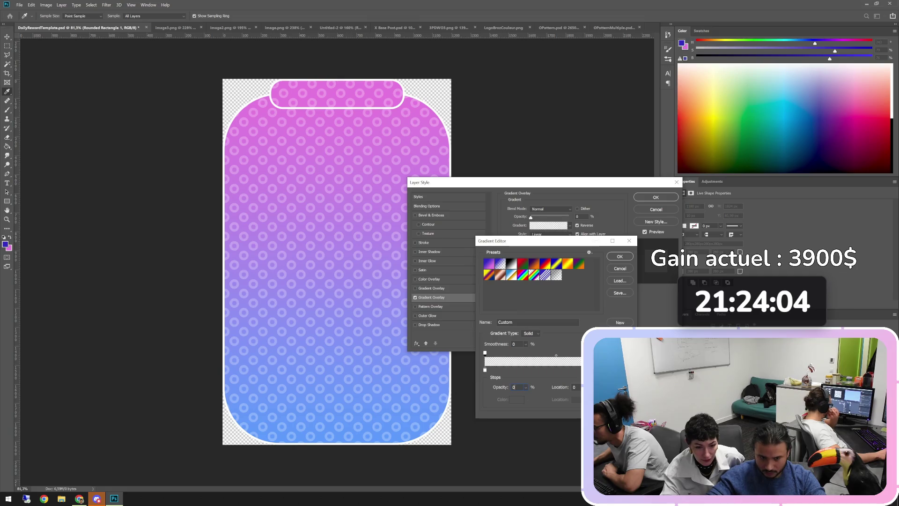
pyautogui.press('Return')
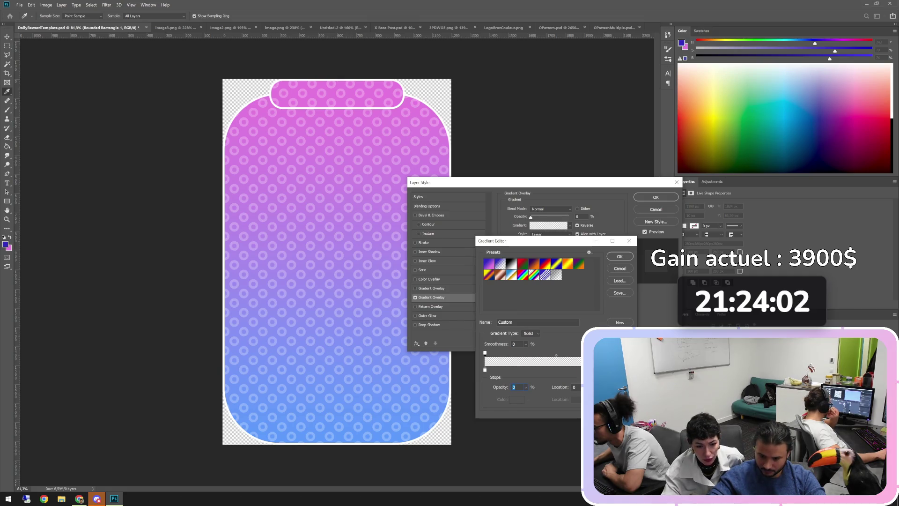
pyautogui.moveTo(530, 369); pyautogui.dragTo(579, 369)
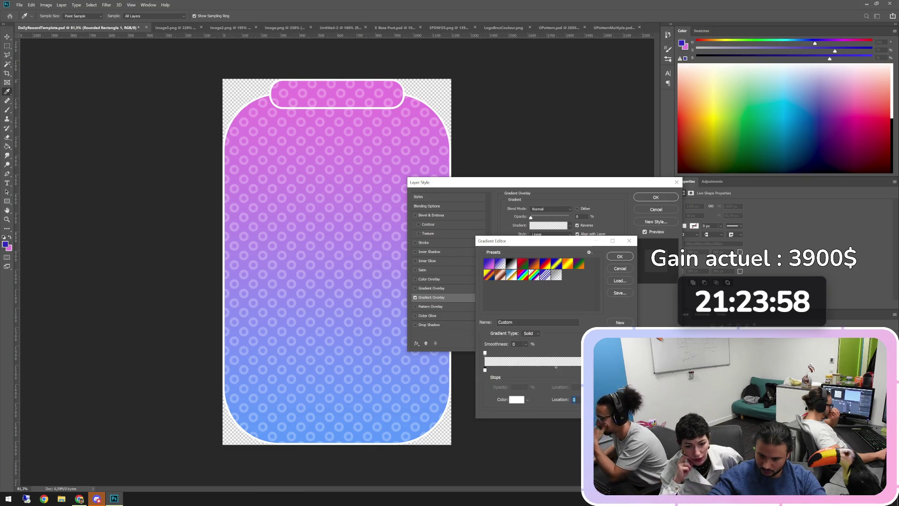
pyautogui.click(627, 352)
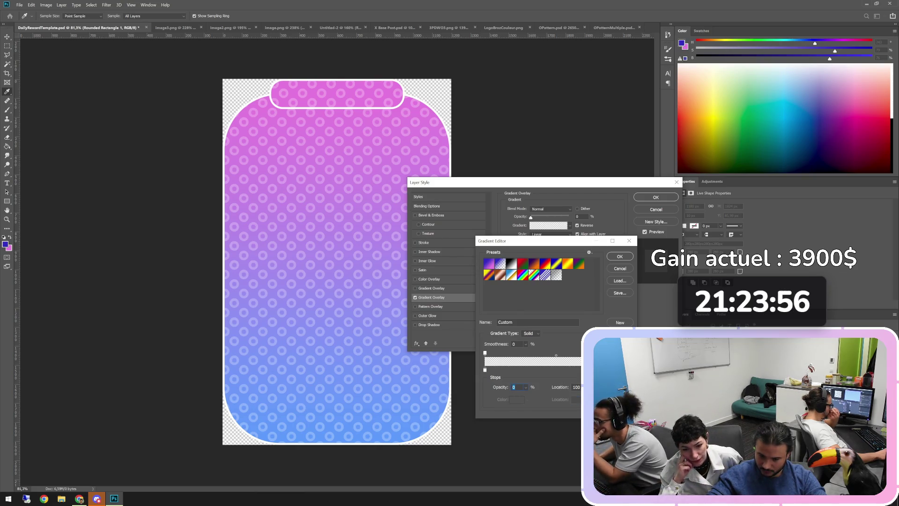
pyautogui.moveTo(485, 352)
pyautogui.mouseDown()
pyautogui.moveTo(527, 352)
pyautogui.moveTo(533, 371)
pyautogui.moveTo(543, 352)
pyautogui.moveTo(626, 352)
pyautogui.mouseUp()
# Step: Slide a new opacity stop from 56% to 19%, move the white stop left, and add a colour stop at 8%
pyautogui.click(565, 352)
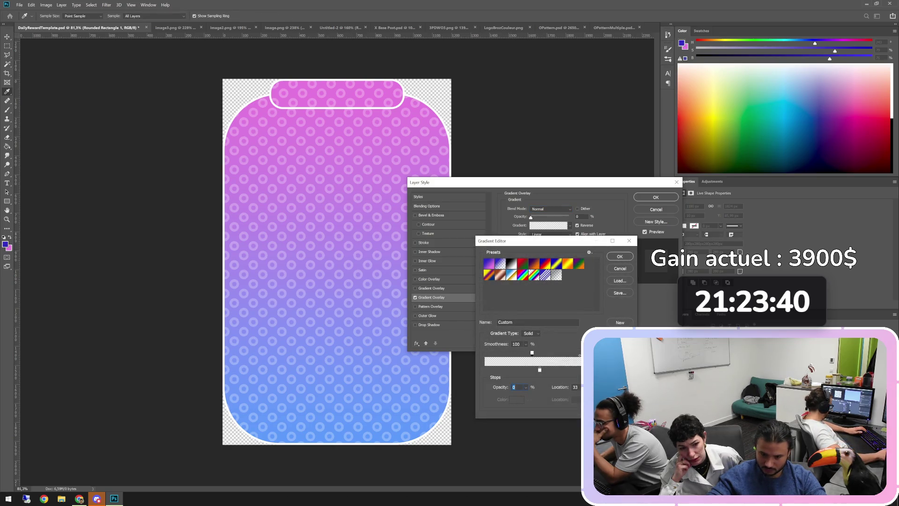
pyautogui.moveTo(544, 353); pyautogui.dragTo(532, 353)
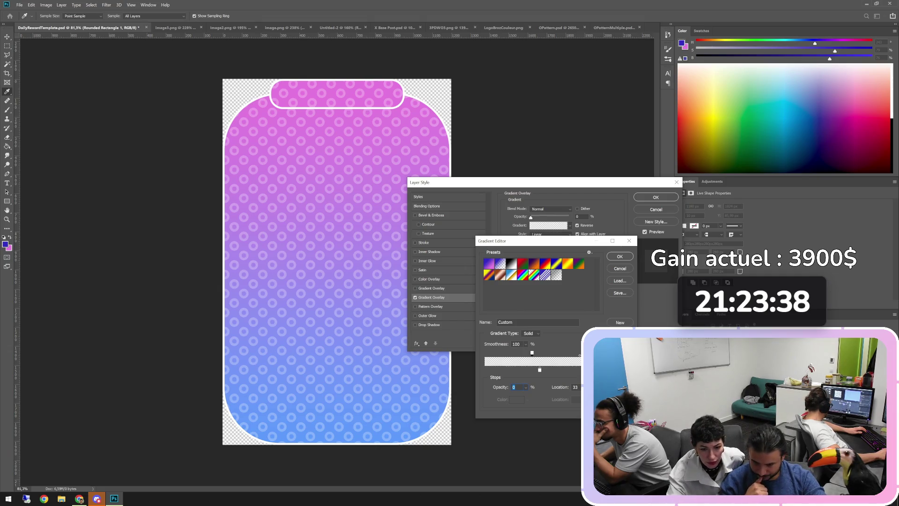
pyautogui.moveTo(533, 353); pyautogui.dragTo(512, 353)
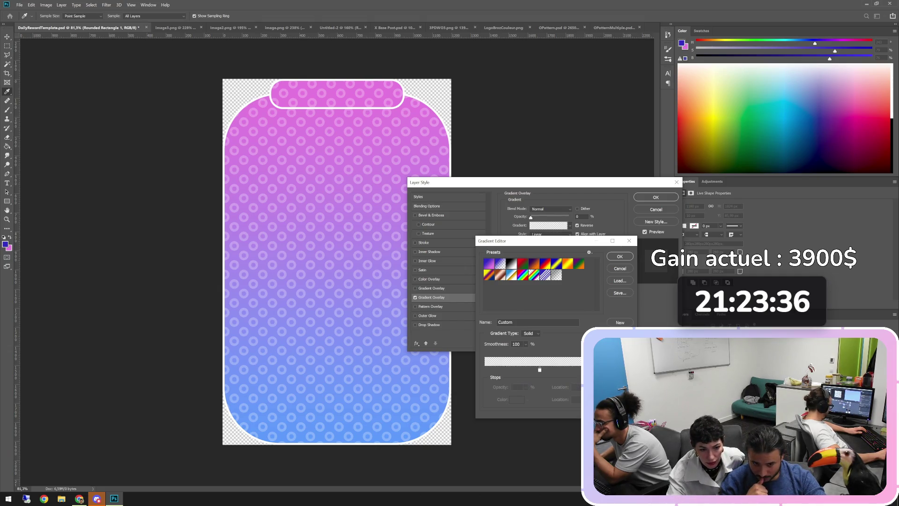
pyautogui.click(623, 353)
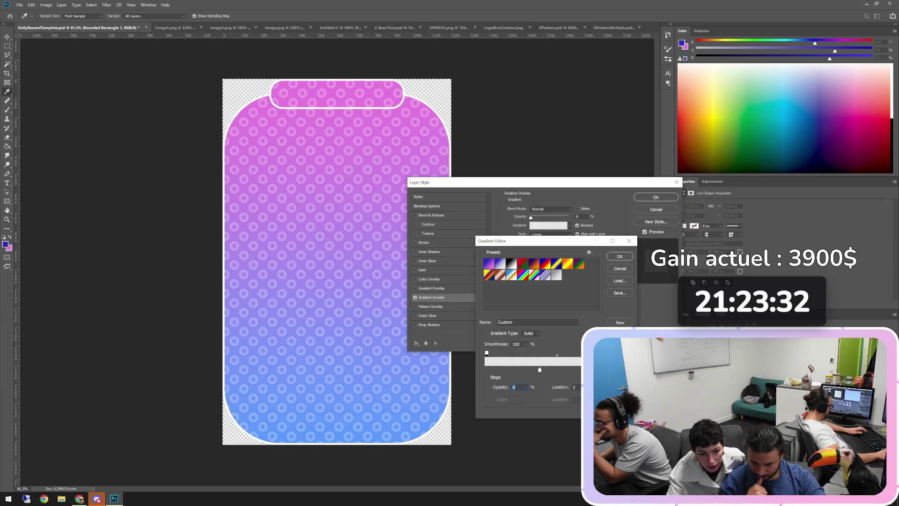
pyautogui.moveTo(540, 370)
pyautogui.mouseDown()
pyautogui.moveTo(486, 370)
pyautogui.moveTo(565, 369)
pyautogui.moveTo(490, 369)
pyautogui.mouseUp()
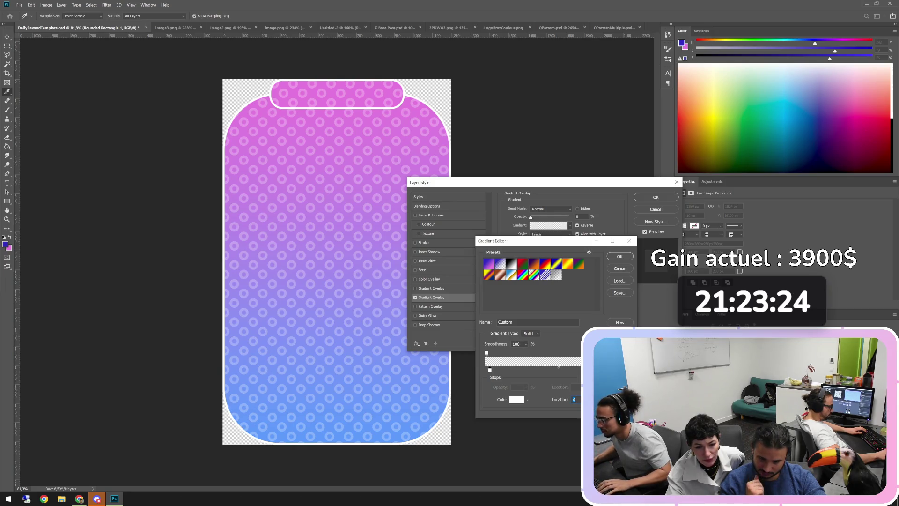
pyautogui.click(487, 352)
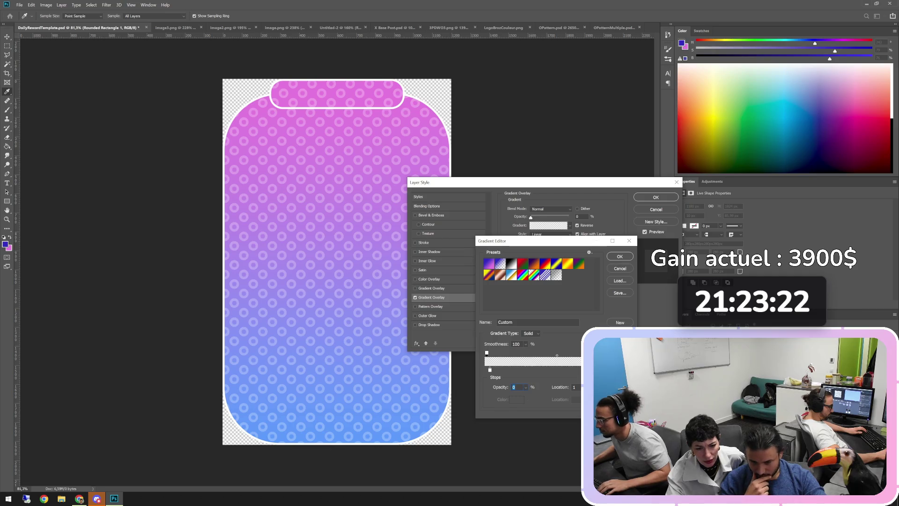
pyautogui.click(490, 370)
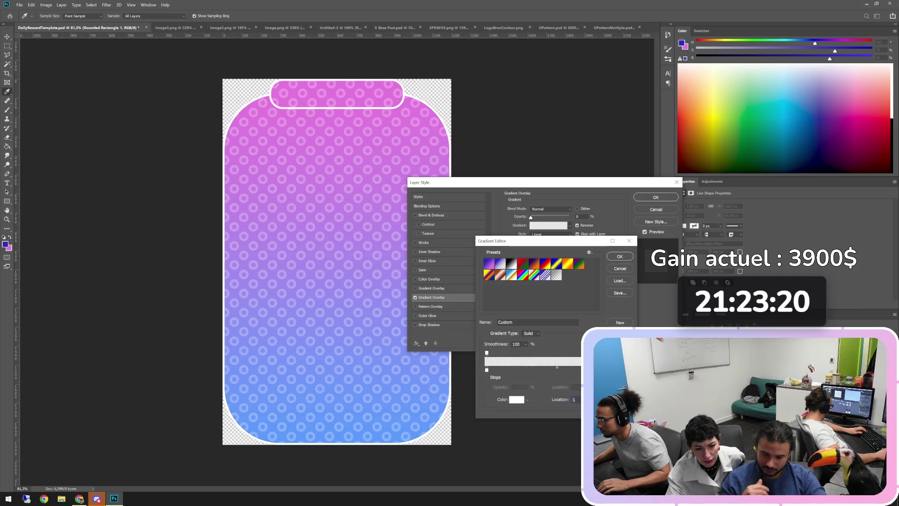
pyautogui.click(496, 370)
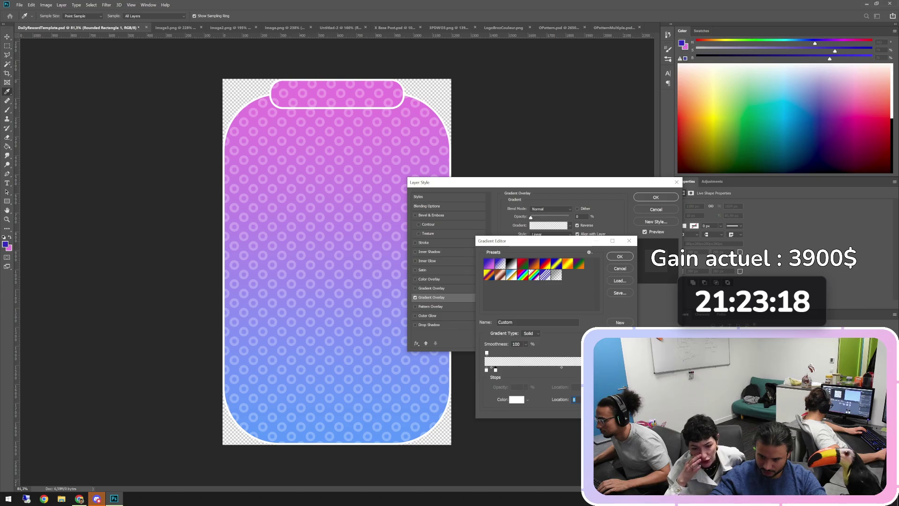
pyautogui.press('Return')
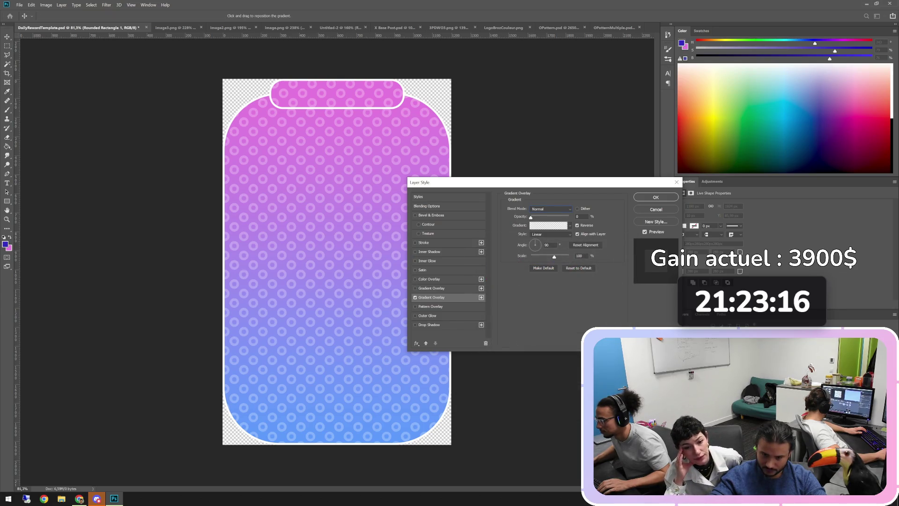
# Step: Apply Foreground to Transparent with the opacity stop at 36% and 100% opacity, and the colour stop at 2
pyautogui.click(549, 225)
pyautogui.click(489, 264)
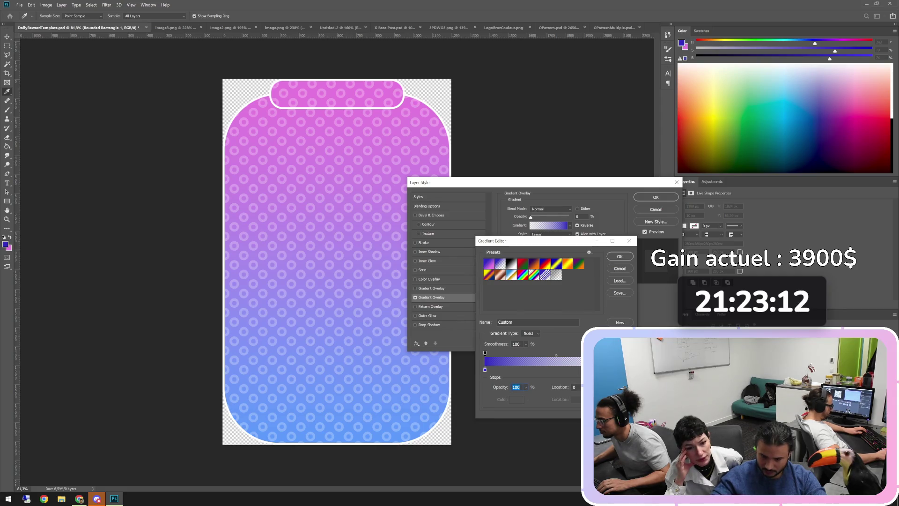
pyautogui.click(485, 352)
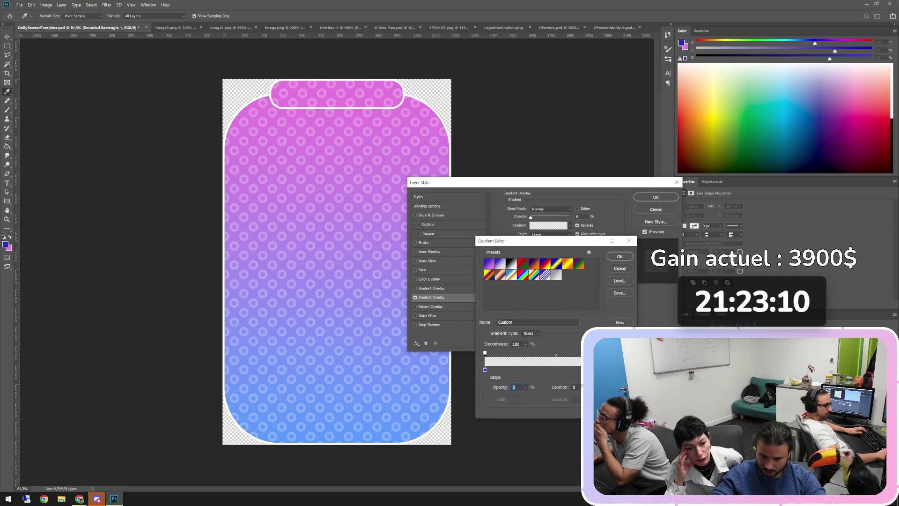
pyautogui.click(514, 387)
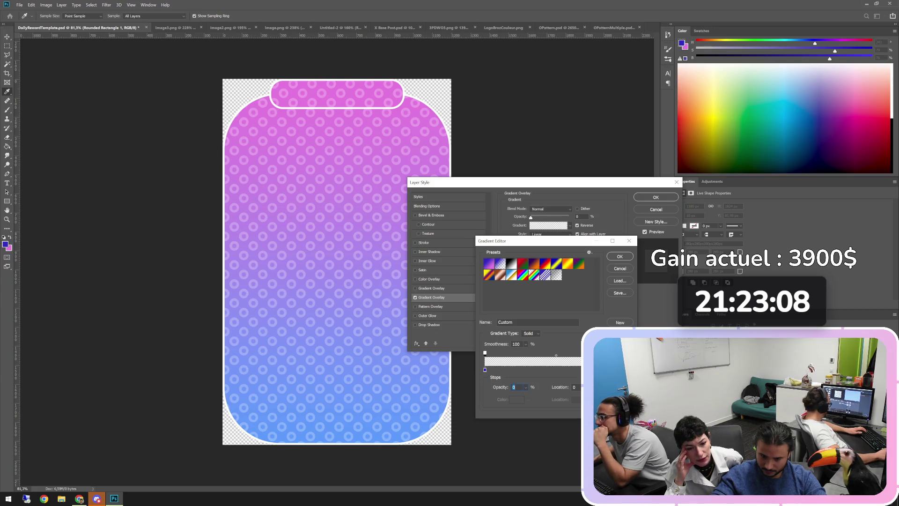
pyautogui.moveTo(512, 353); pyautogui.dragTo(535, 352)
pyautogui.moveTo(485, 370); pyautogui.dragTo(487, 370)
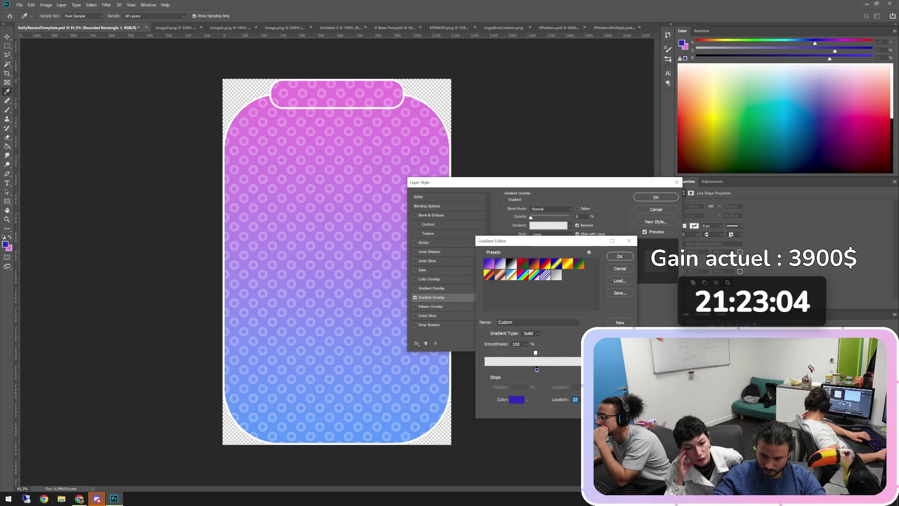
pyautogui.click(535, 352)
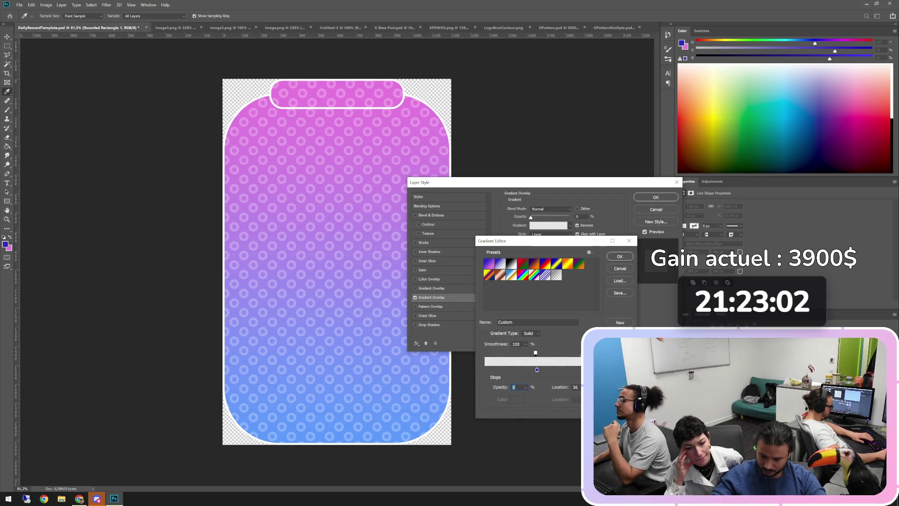
pyautogui.write('100')
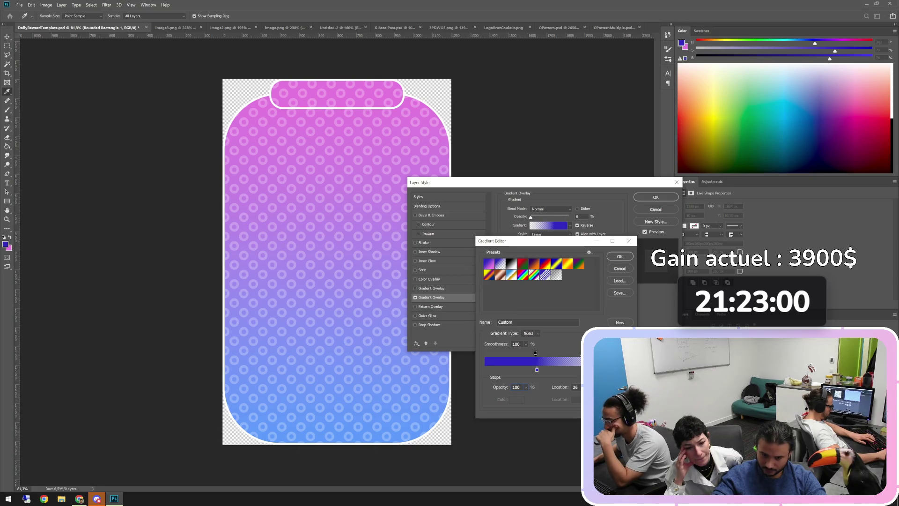
pyautogui.press('Return')
pyautogui.press('Return')
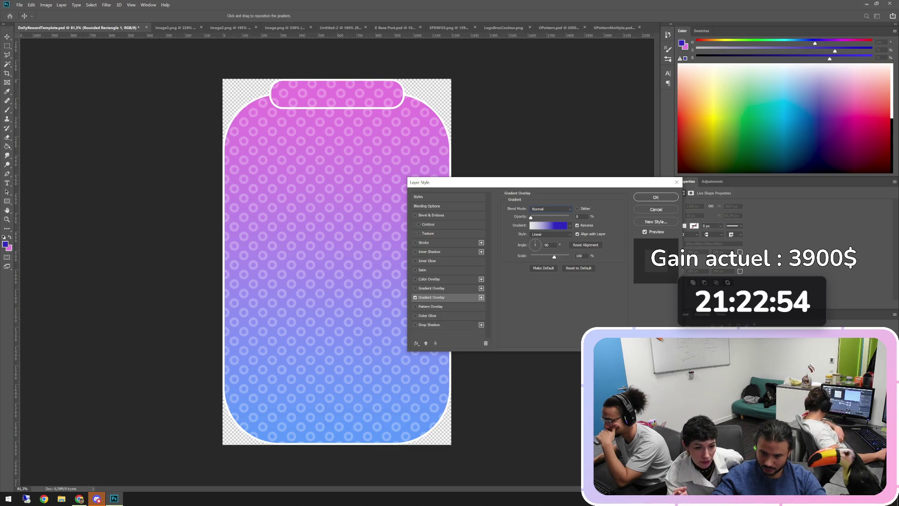
pyautogui.press('Return')
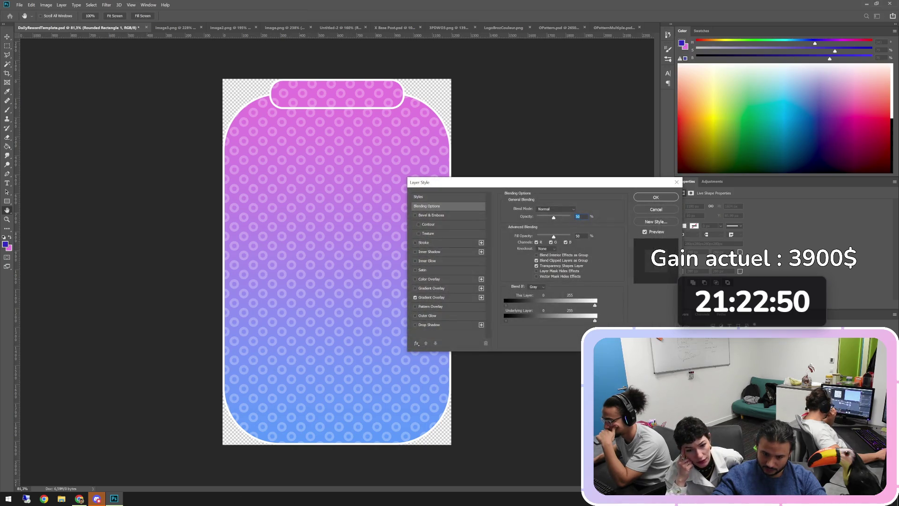
# Step: Raise the Gradient Overlay opacity to 100% and set the left opacity stop to 0
pyautogui.click(431, 297)
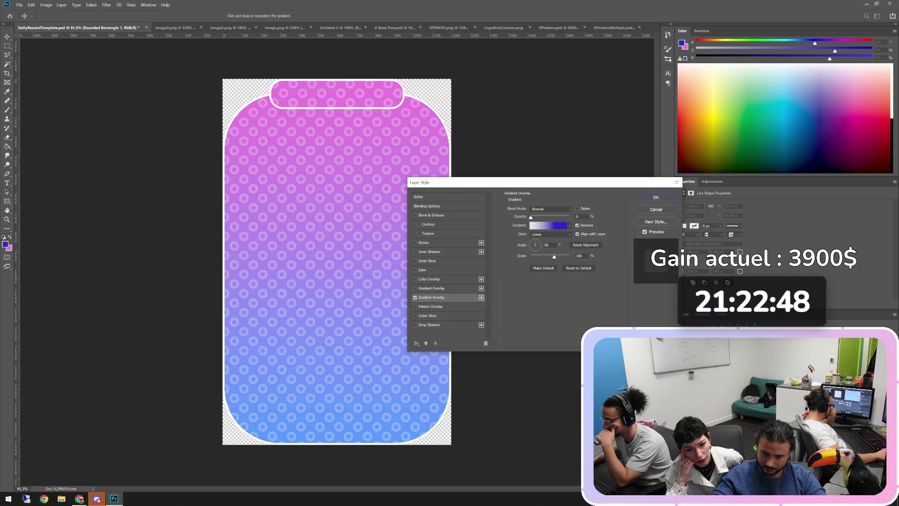
pyautogui.moveTo(531, 217); pyautogui.dragTo(570, 217)
pyautogui.click(548, 225)
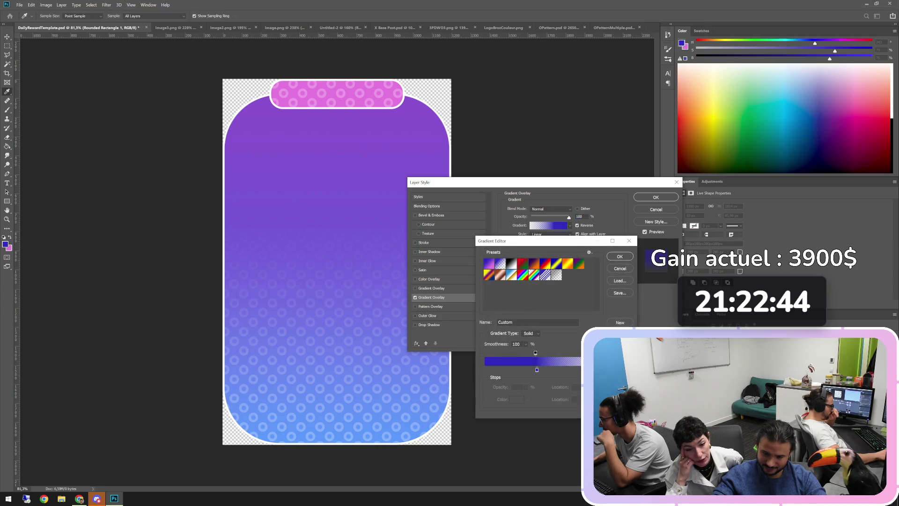
pyautogui.click(536, 353)
pyautogui.doubleClick(518, 387)
pyautogui.write('0')
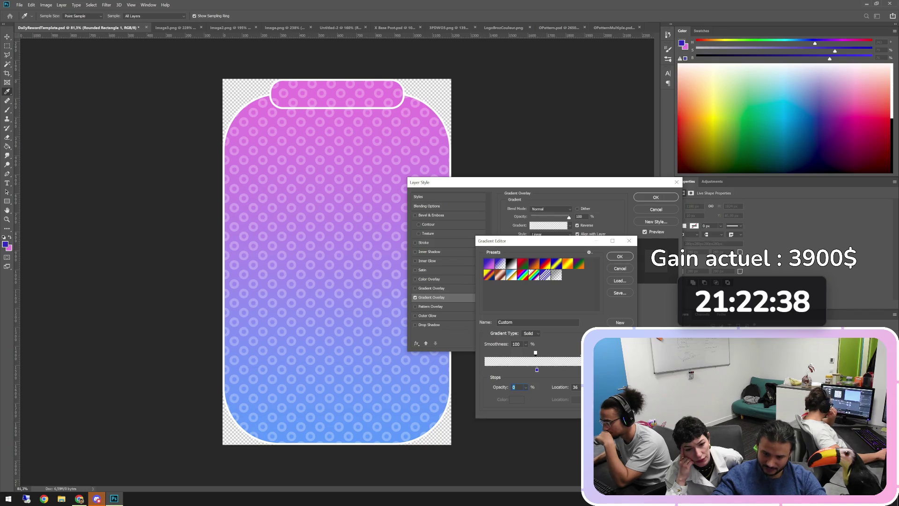
# Step: Load the Neutral Density preset, move the opacity stop to 28, shift the black stop left, and apply
pyautogui.click(556, 275)
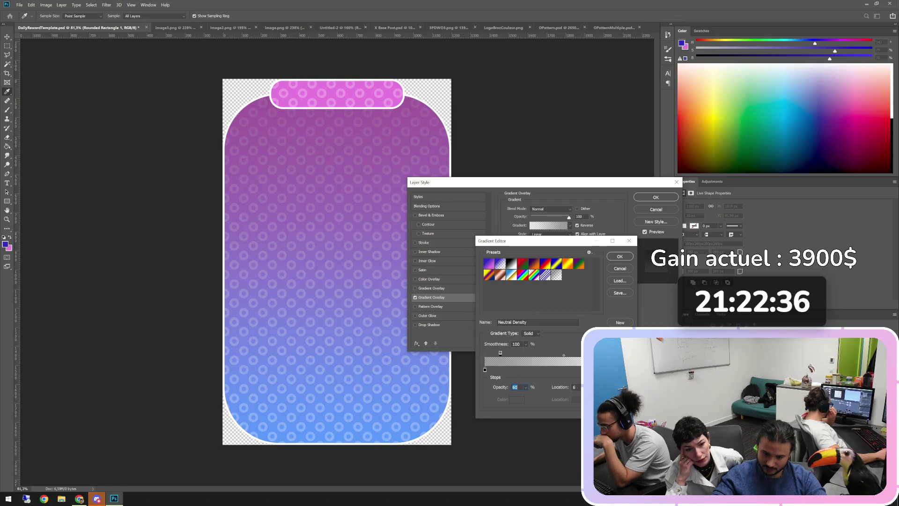
pyautogui.moveTo(501, 352); pyautogui.dragTo(525, 352)
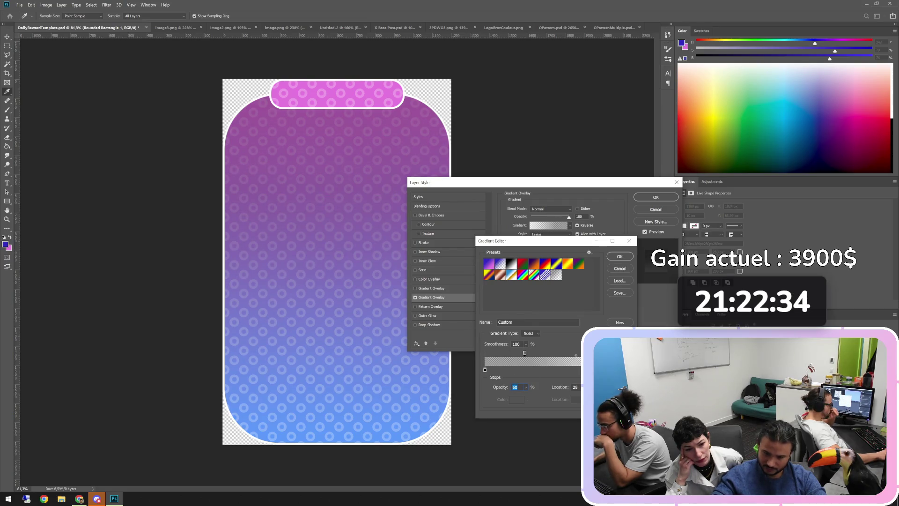
pyautogui.write('0')
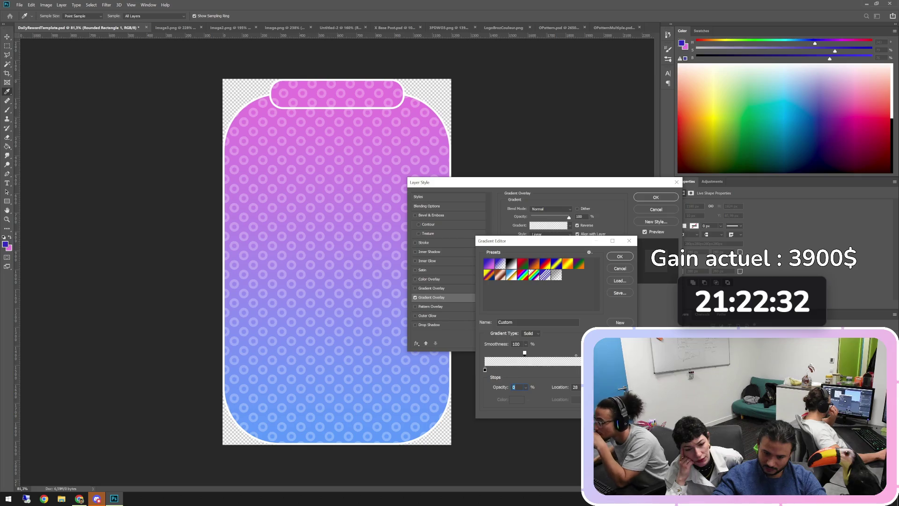
pyautogui.click(532, 369)
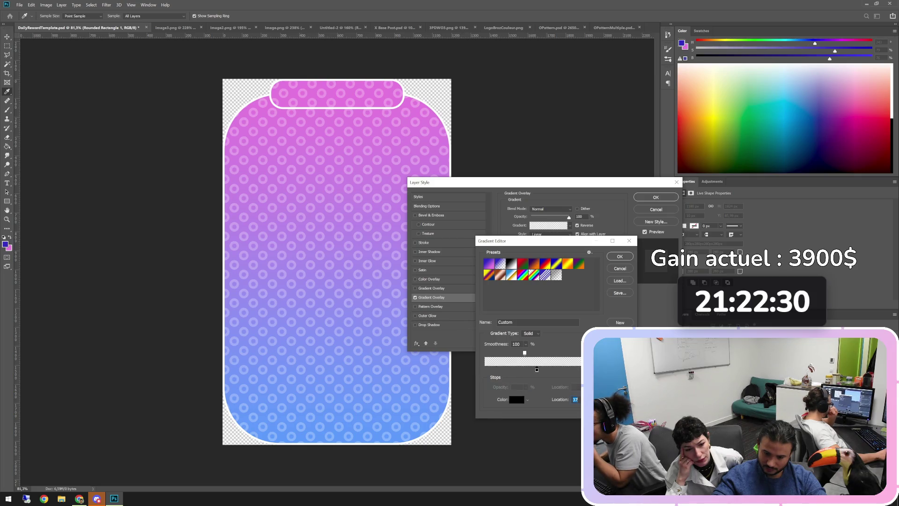
pyautogui.moveTo(537, 370); pyautogui.dragTo(531, 369)
pyautogui.click(576, 400)
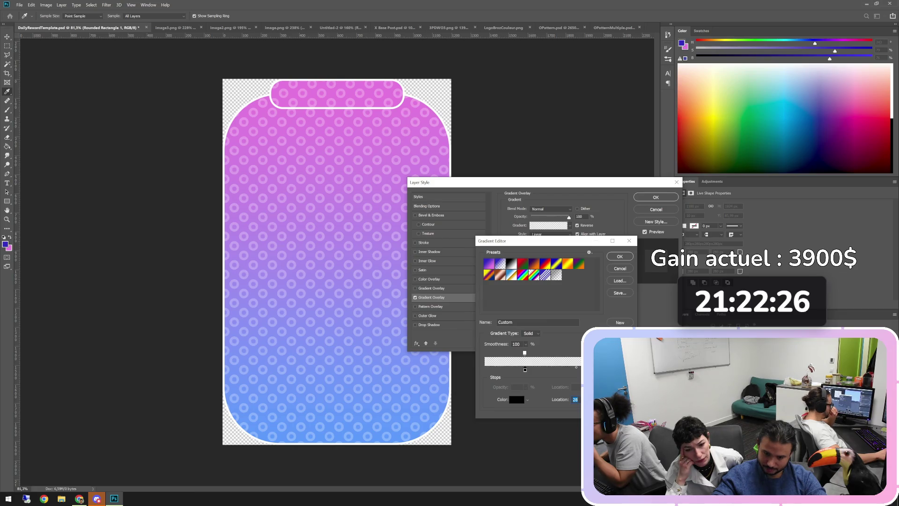
pyautogui.click(525, 353)
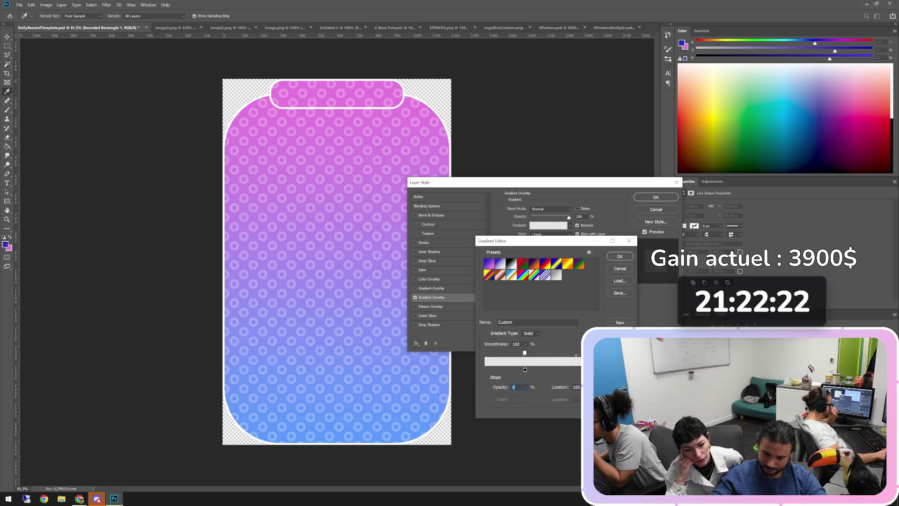
pyautogui.write('100')
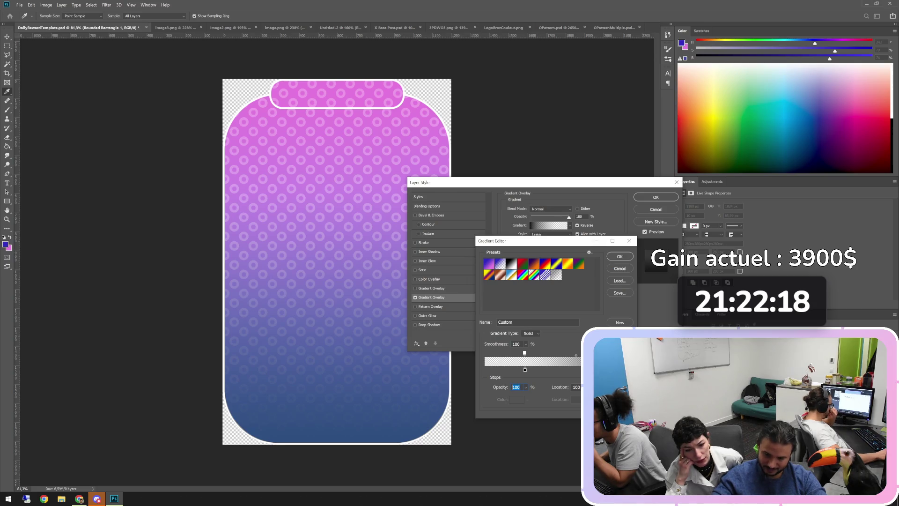
pyautogui.write('0')
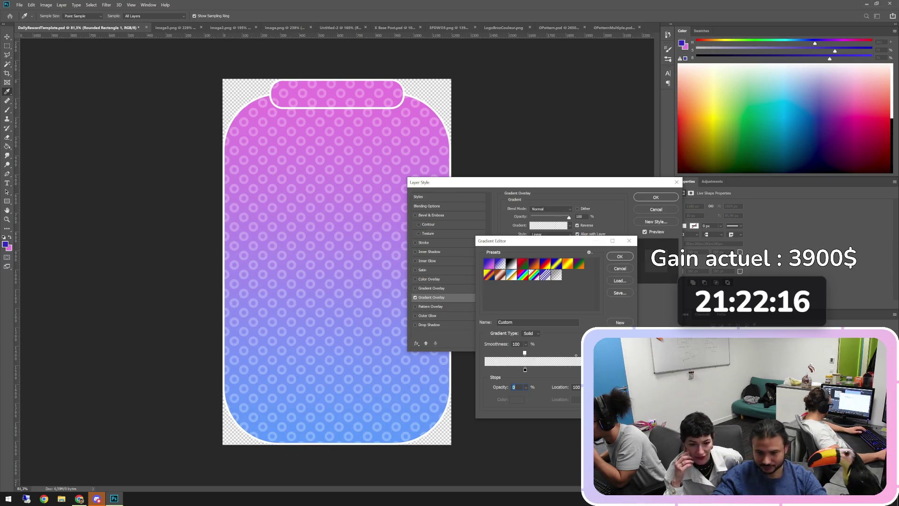
pyautogui.press('Return')
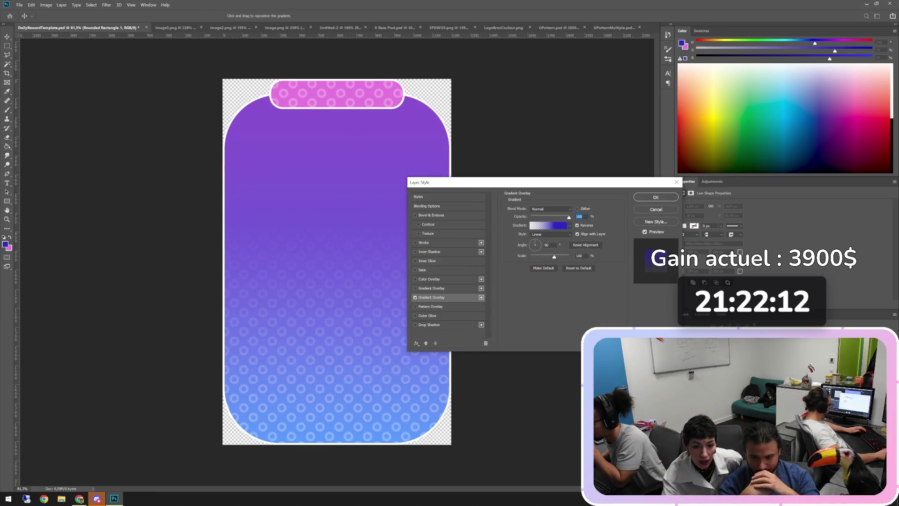
# Step: Leave the gradient unchanged, then switch off the second Gradient Overlay and the Pattern Overlay
pyautogui.click(570, 226)
pyautogui.click(570, 225)
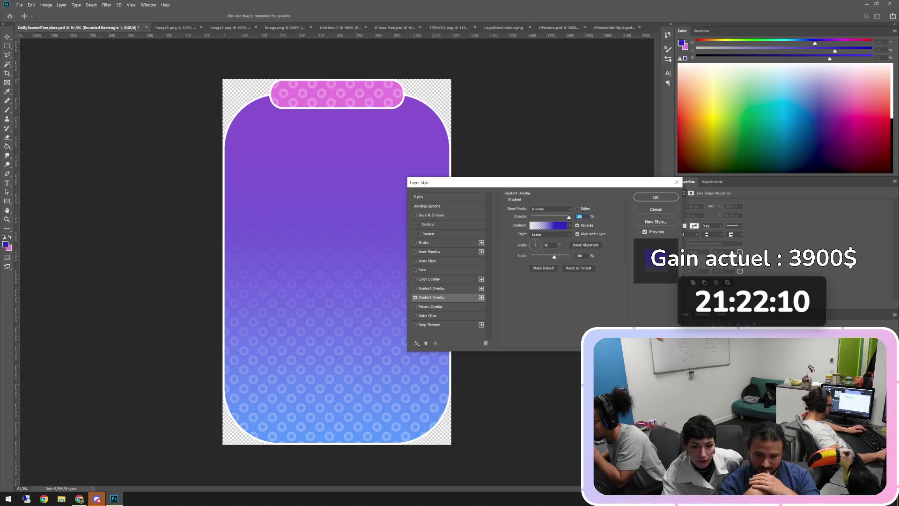
pyautogui.click(570, 225)
pyautogui.click(570, 225)
pyautogui.click(548, 226)
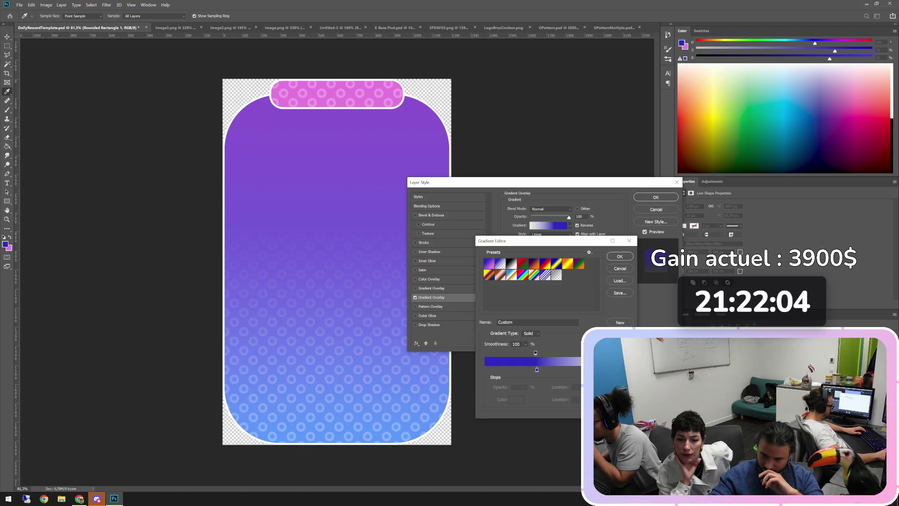
pyautogui.press('Return')
pyautogui.click(430, 306)
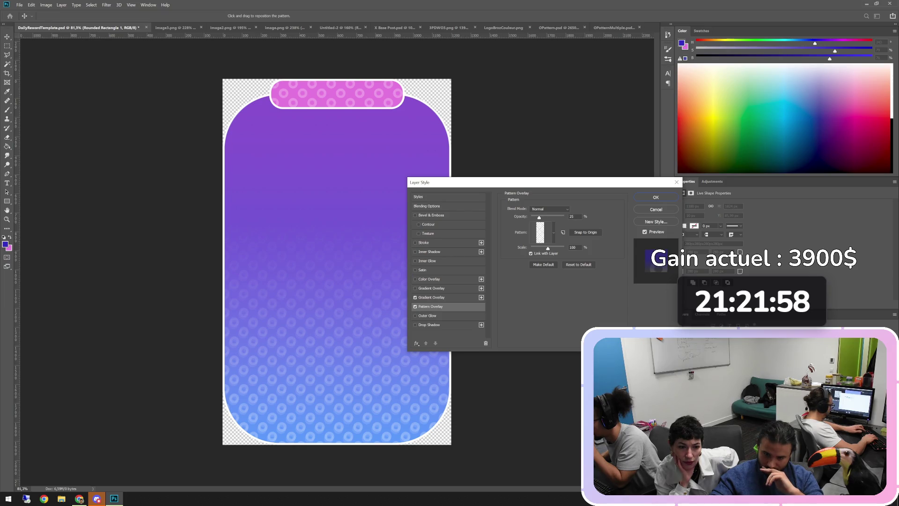
pyautogui.click(415, 297)
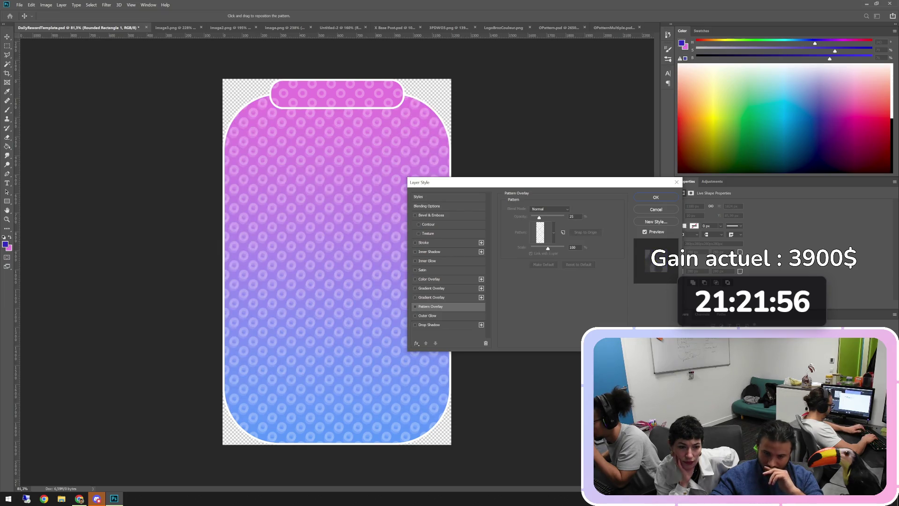
pyautogui.click(415, 306)
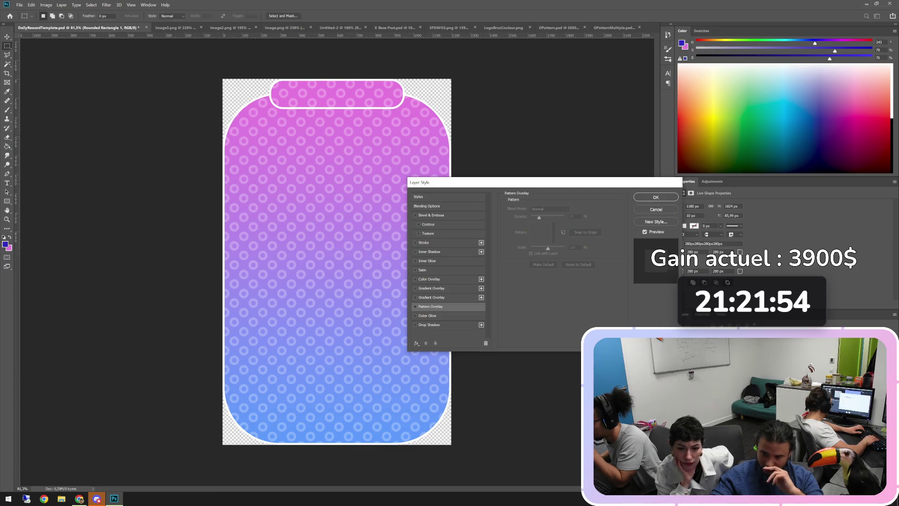
# Step: Keep the layer style, then try Solid, Gradient and floral pattern fills before choosing circles again
pyautogui.press('Return')
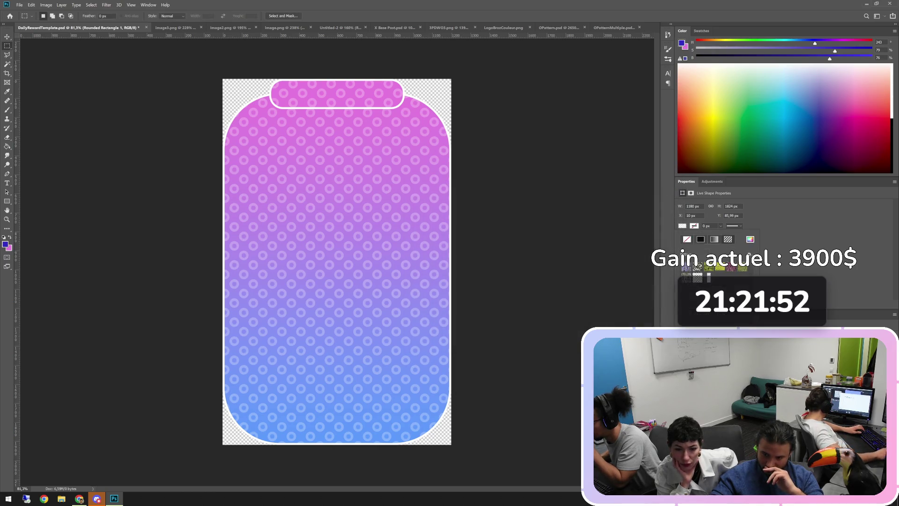
pyautogui.click(682, 226)
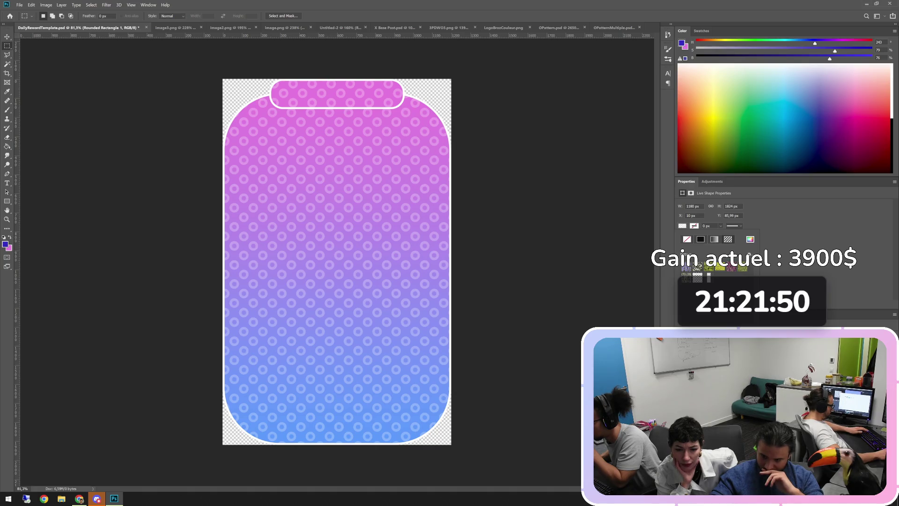
pyautogui.click(751, 239)
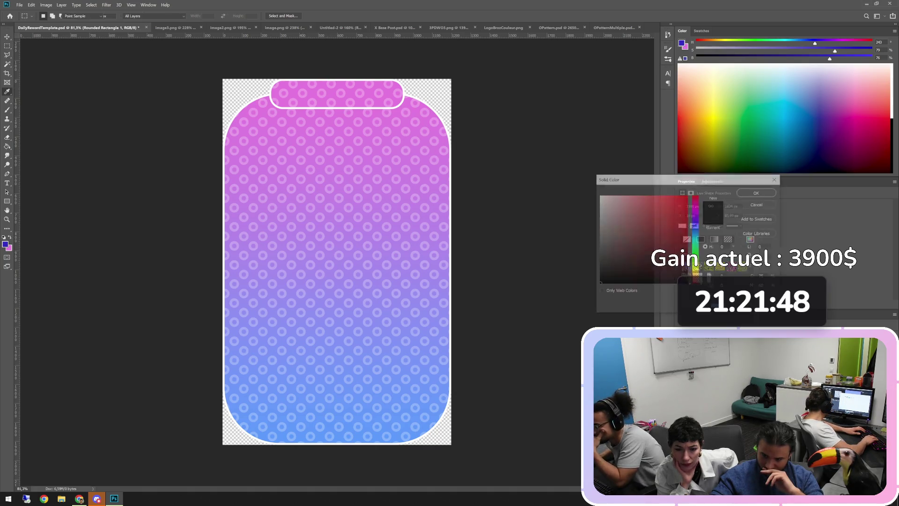
pyautogui.click(756, 205)
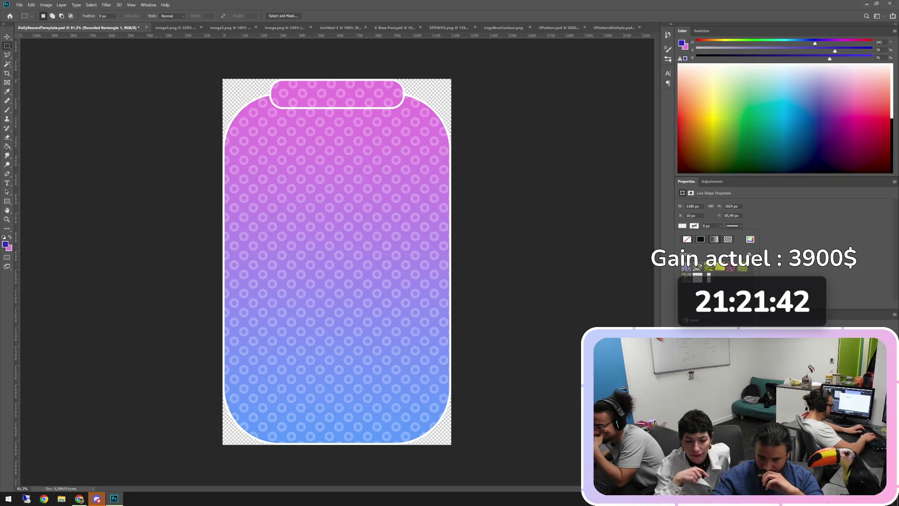
pyautogui.click(714, 238)
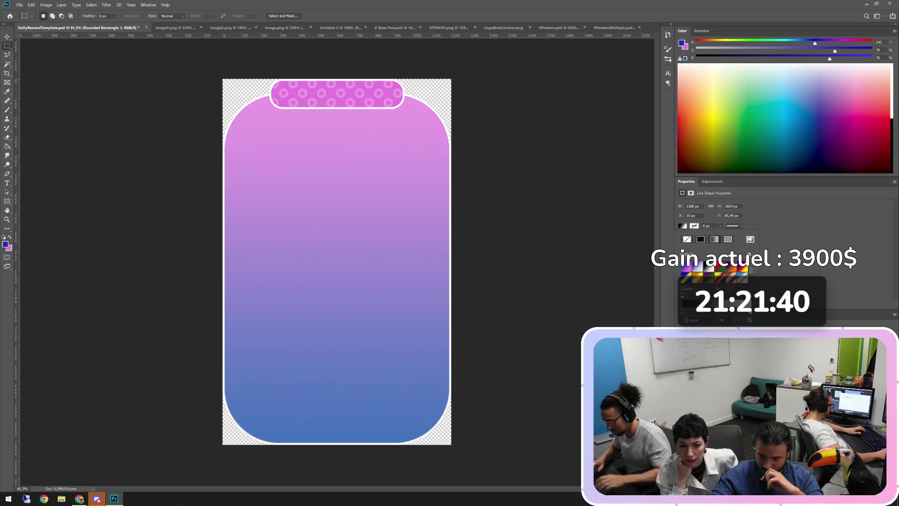
pyautogui.click(727, 239)
pyautogui.click(698, 278)
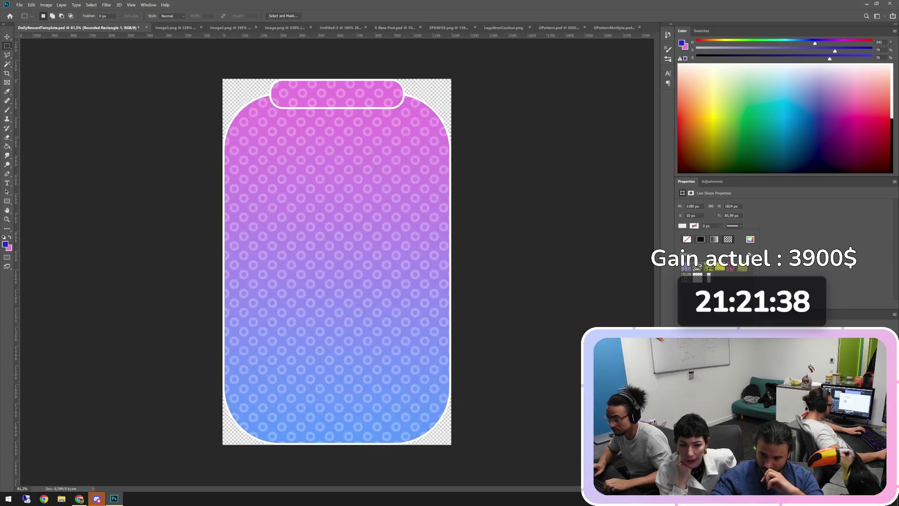
# Step: Compare a plain purple-to-blue gradient, restore the circle pattern fill, undo once, and reopen Layer Style
pyautogui.click(686, 277)
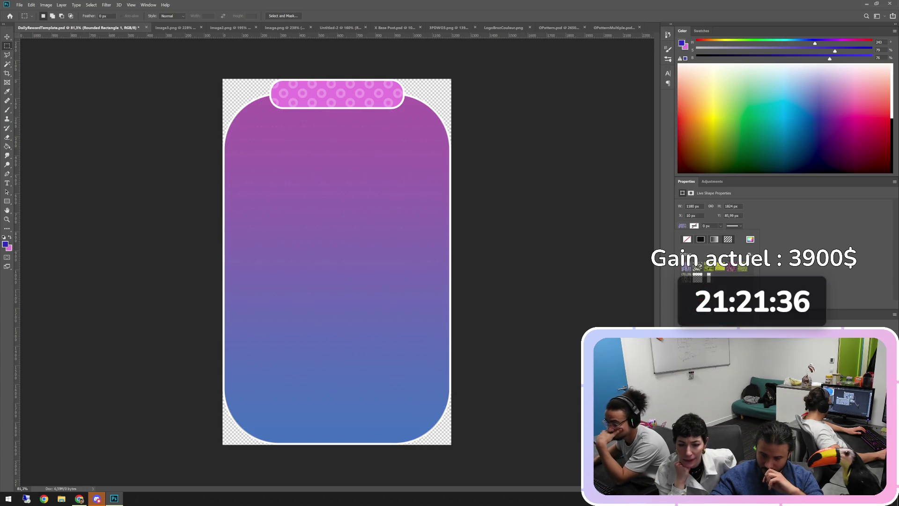
pyautogui.click(698, 277)
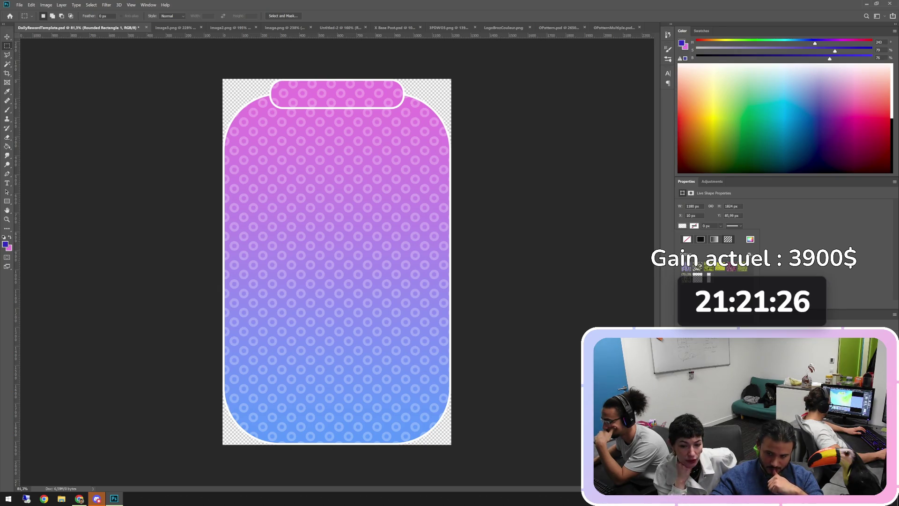
pyautogui.press('Escape')
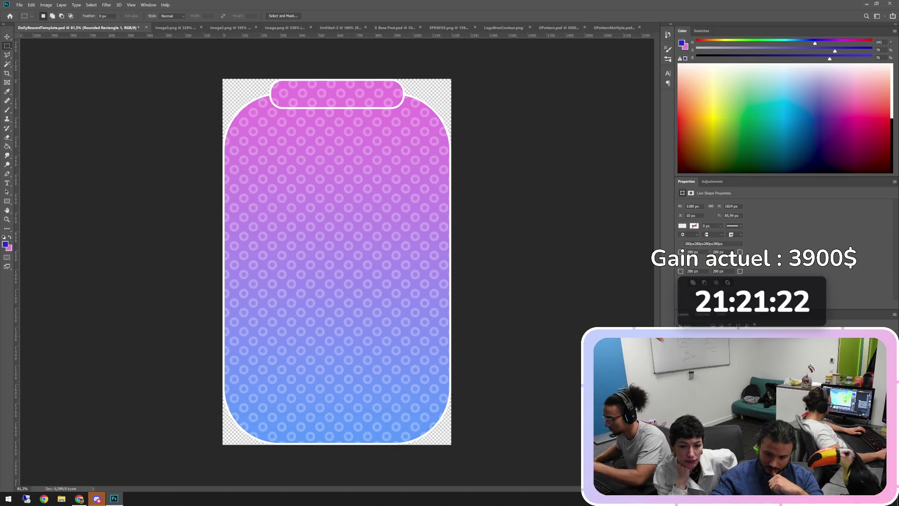
pyautogui.hotkey('ctrl', 'z')
pyautogui.doubleClick(731, 335)
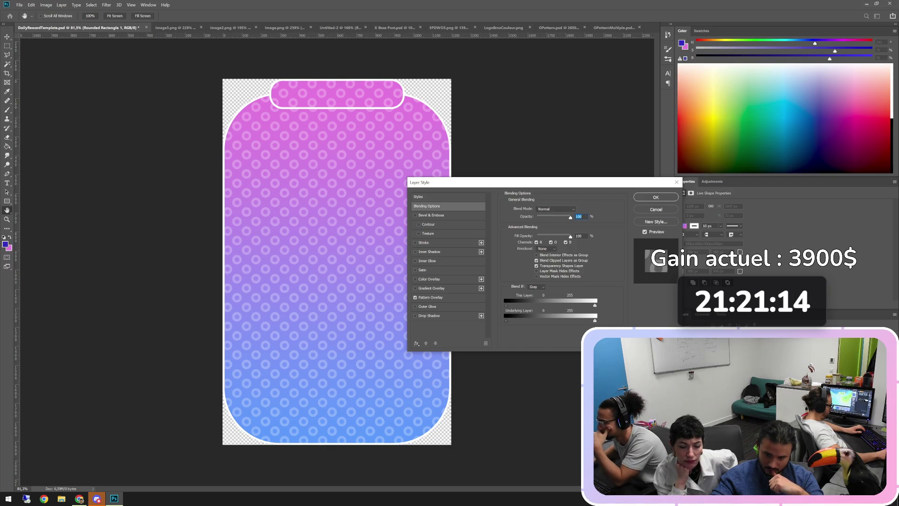
# Step: Hide the card's lighter pixels with Blend If (50/100) and switch on Gradient Overlay
pyautogui.moveTo(595, 305)
pyautogui.mouseDown()
pyautogui.moveTo(530, 305)
pyautogui.moveTo(595, 305)
pyautogui.mouseUp()
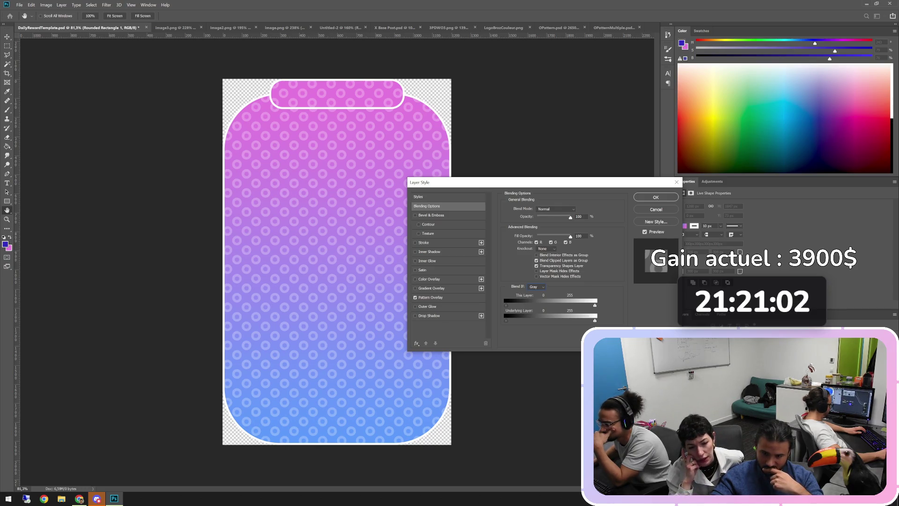
pyautogui.write('50')
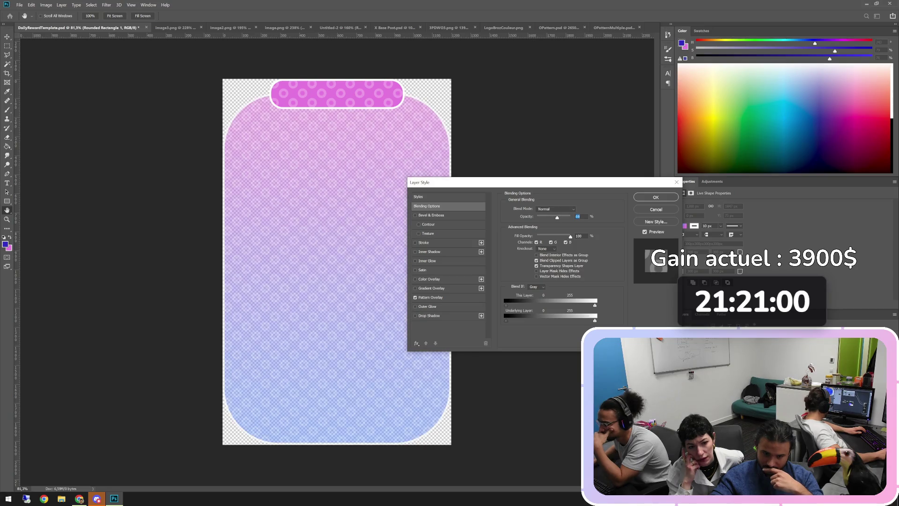
pyautogui.write('100')
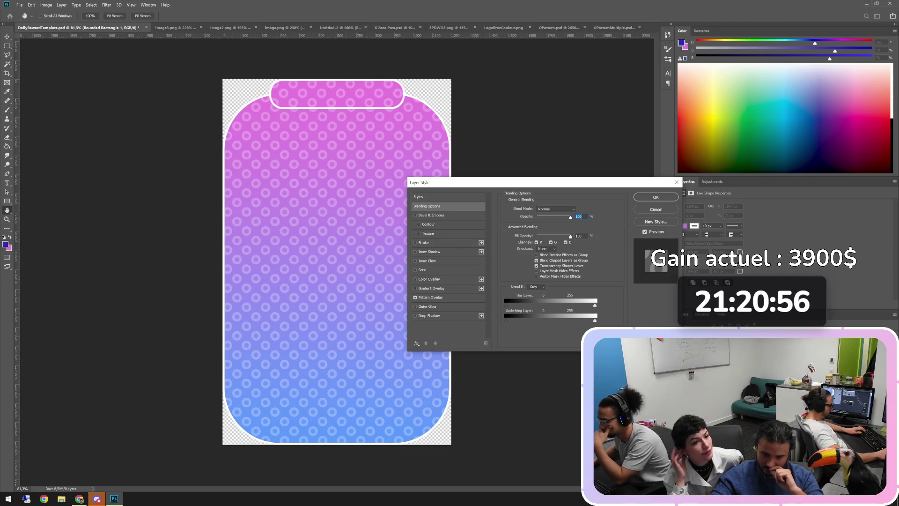
pyautogui.click(415, 288)
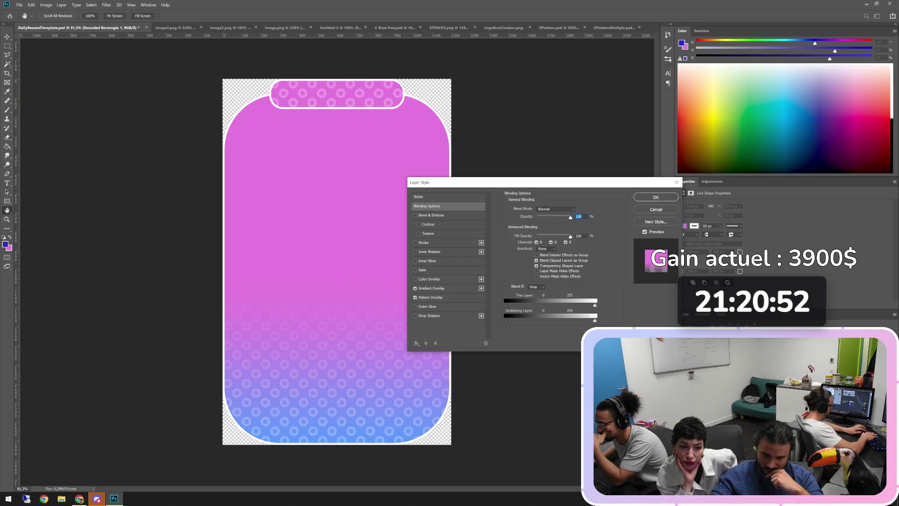
pyautogui.click(431, 288)
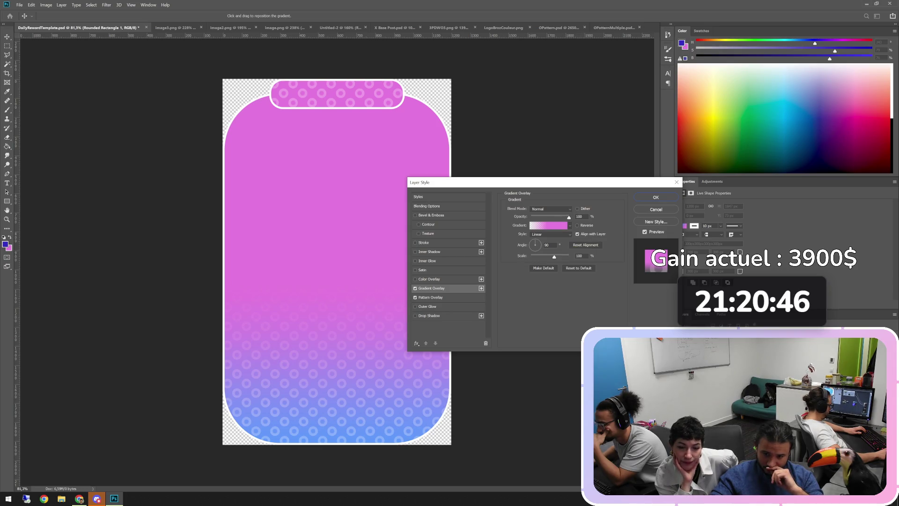
# Step: Try moving the overlay gradient's opacity stop from 61 to 76, then discard the edit
pyautogui.click(548, 226)
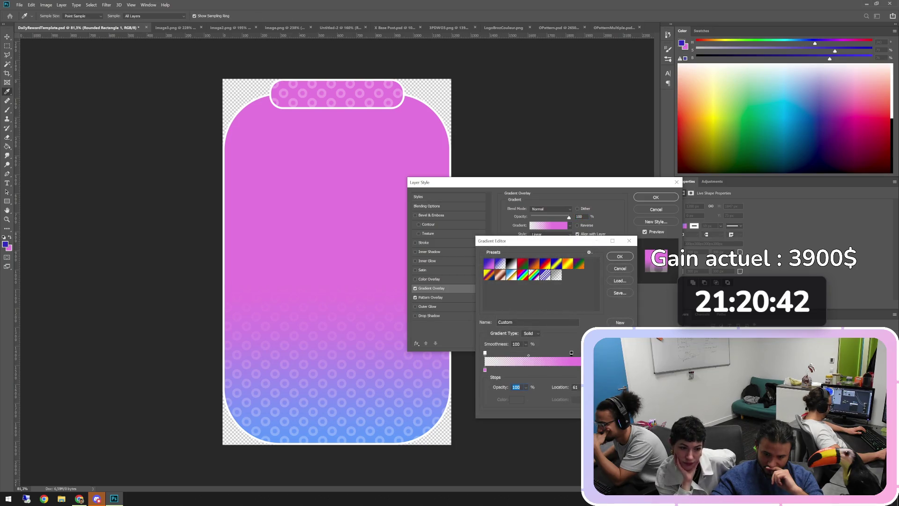
pyautogui.moveTo(571, 353); pyautogui.dragTo(592, 352)
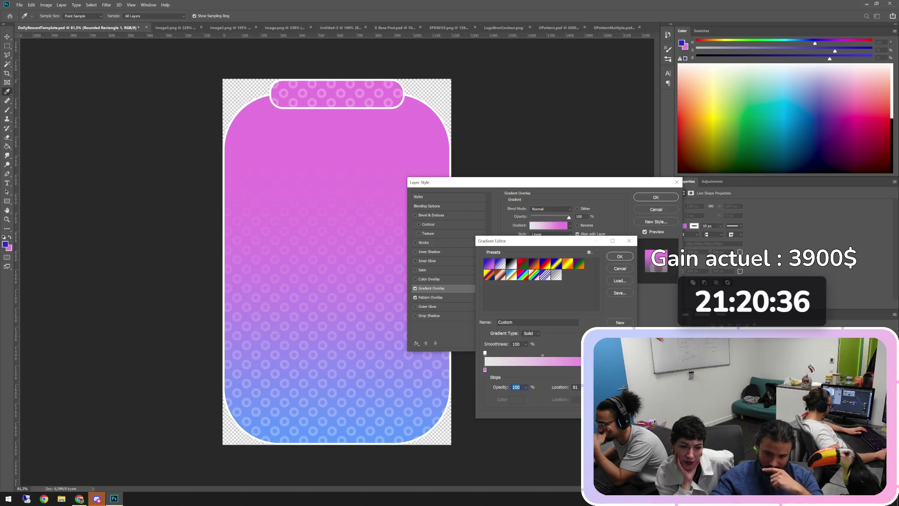
pyautogui.click(620, 269)
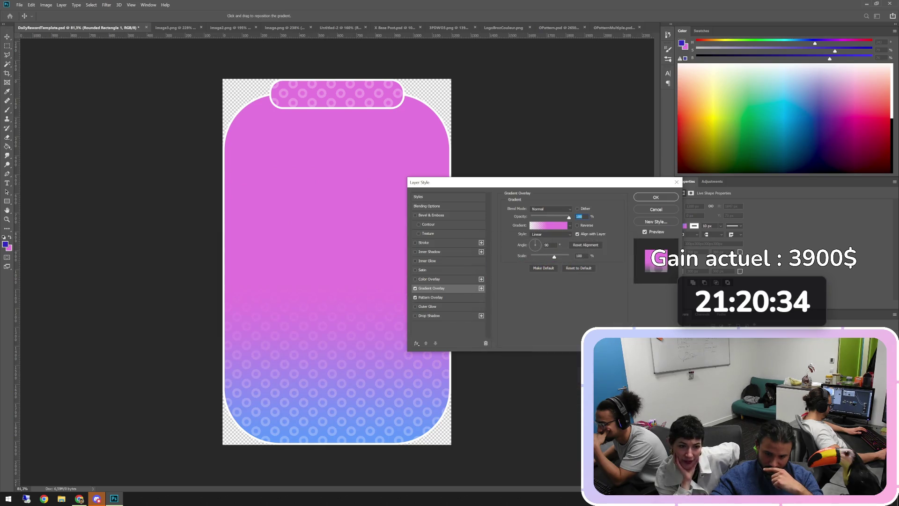
# Step: Turn off Gradient Overlay and Pattern Overlay, close Layer Style, and go to OPatternMultiple.psd
pyautogui.click(415, 288)
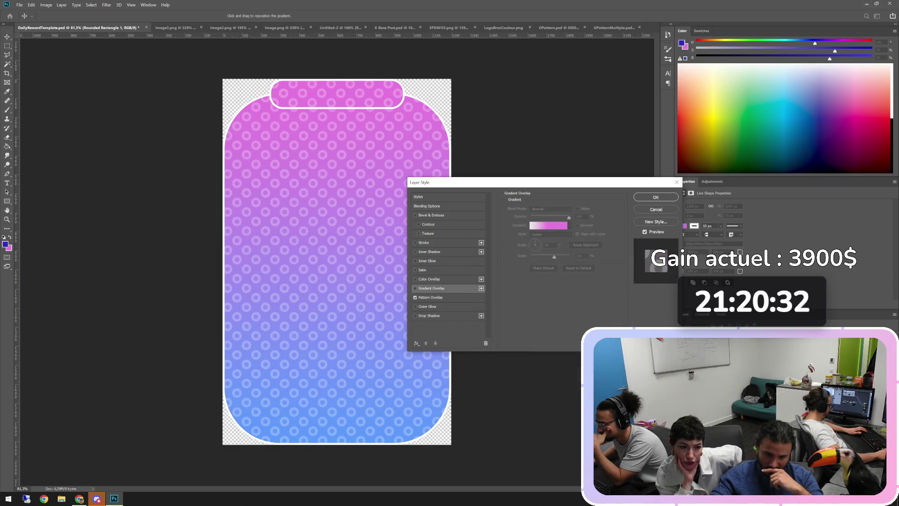
pyautogui.click(415, 297)
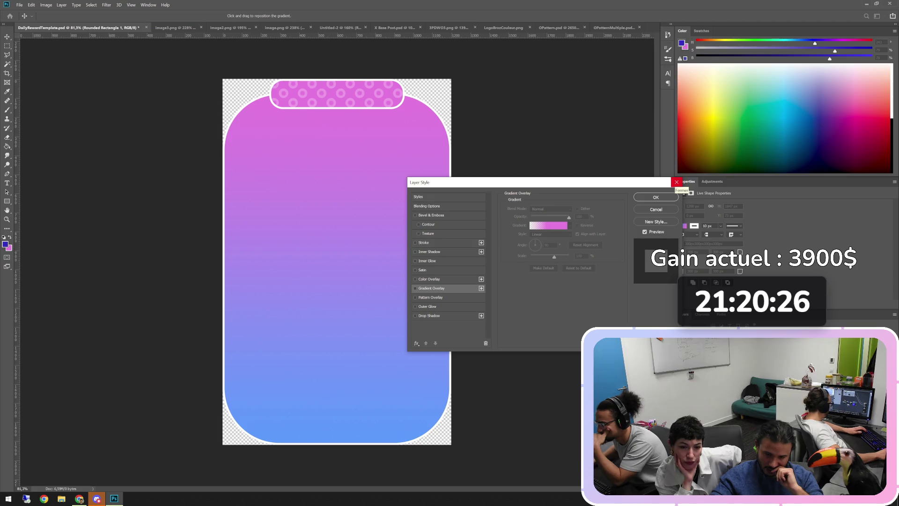
pyautogui.click(677, 182)
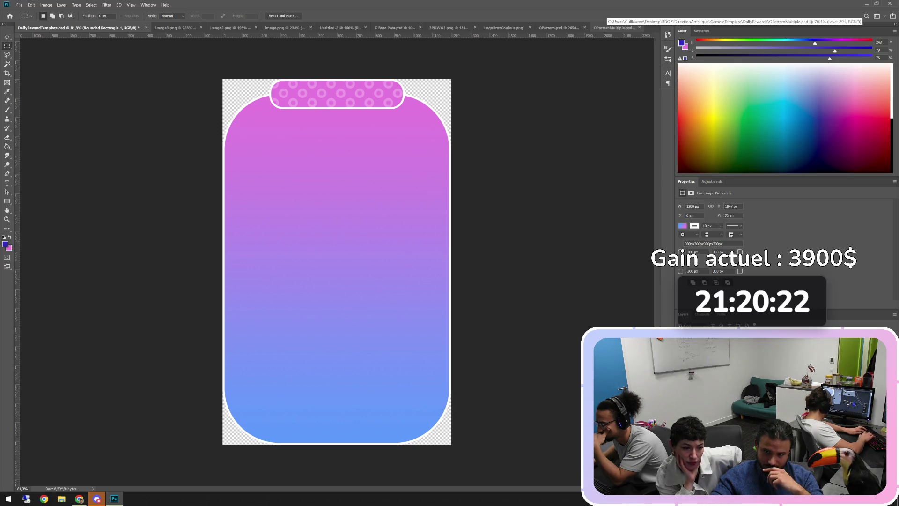
pyautogui.click(613, 27)
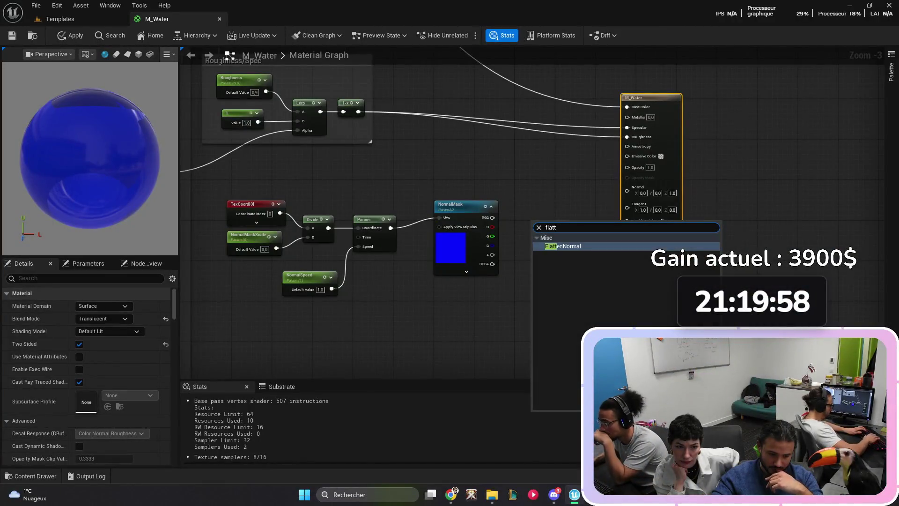
# Step: Wire NormalMask RGB into FlattenNormal and connect a new NormalFlatness parameter to Flatness
pyautogui.moveTo(493, 218)
pyautogui.mouseDown()
pyautogui.moveTo(536, 233)
pyautogui.moveTo(537, 209)
pyautogui.mouseUp()
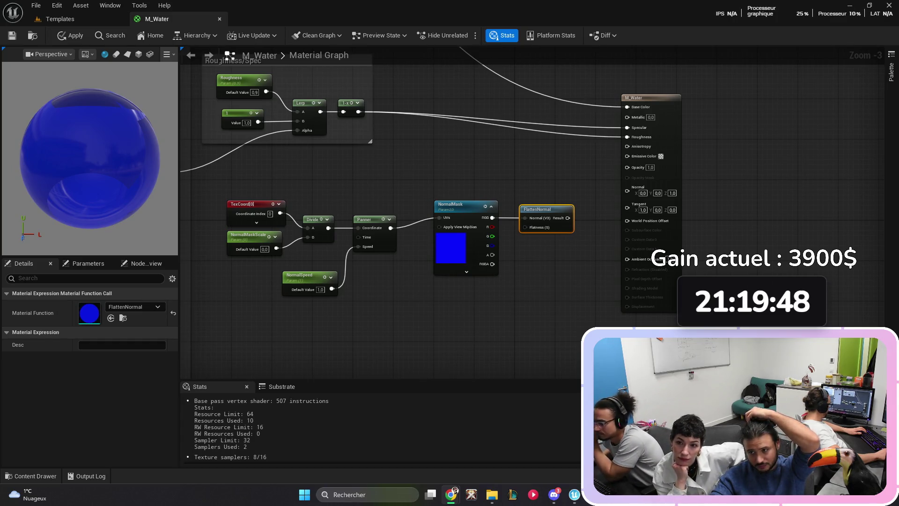
pyautogui.click(492, 295)
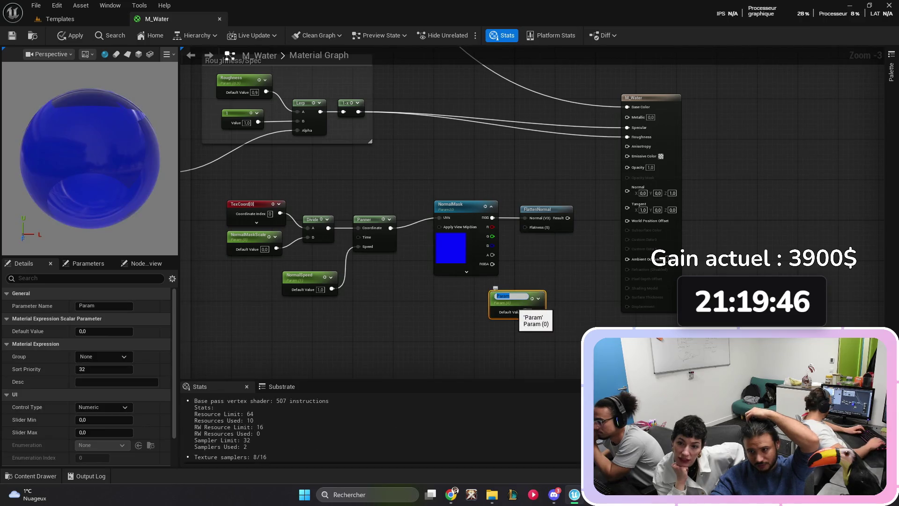
pyautogui.write('Normal')
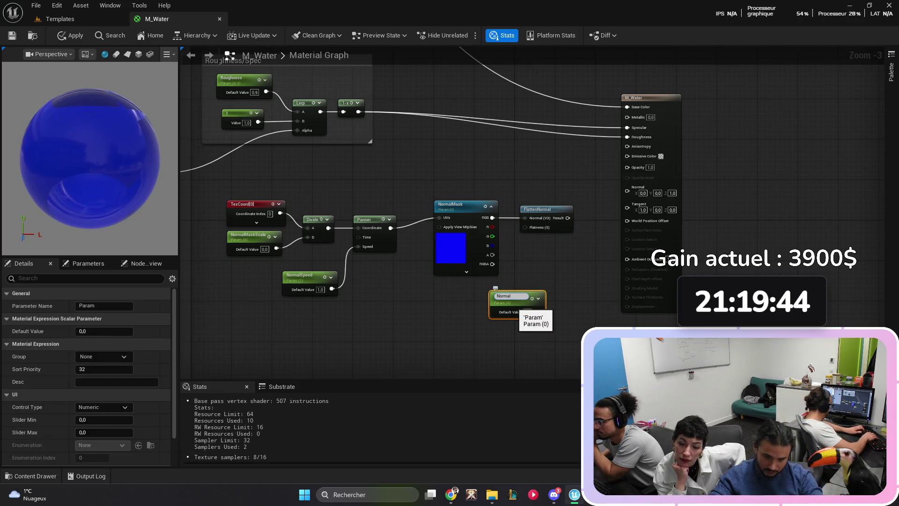
pyautogui.write('Fla')
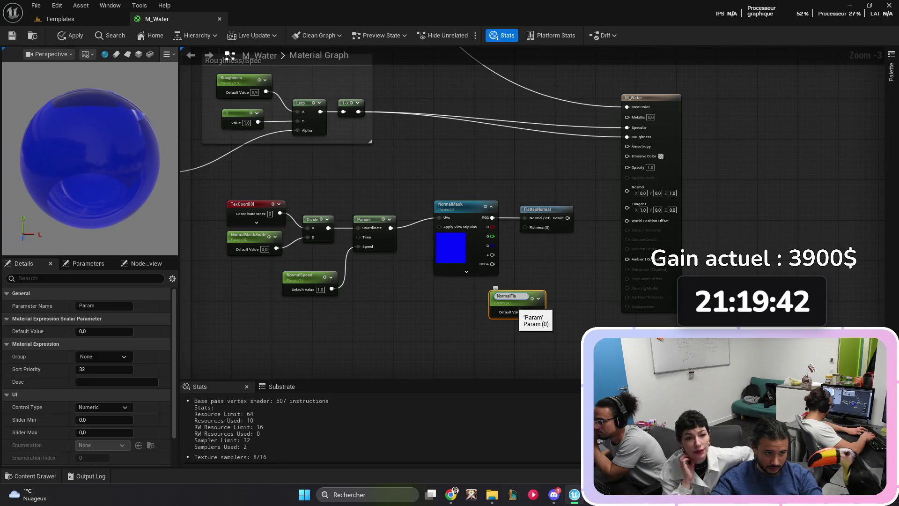
pyautogui.write('tness')
pyautogui.press('Return')
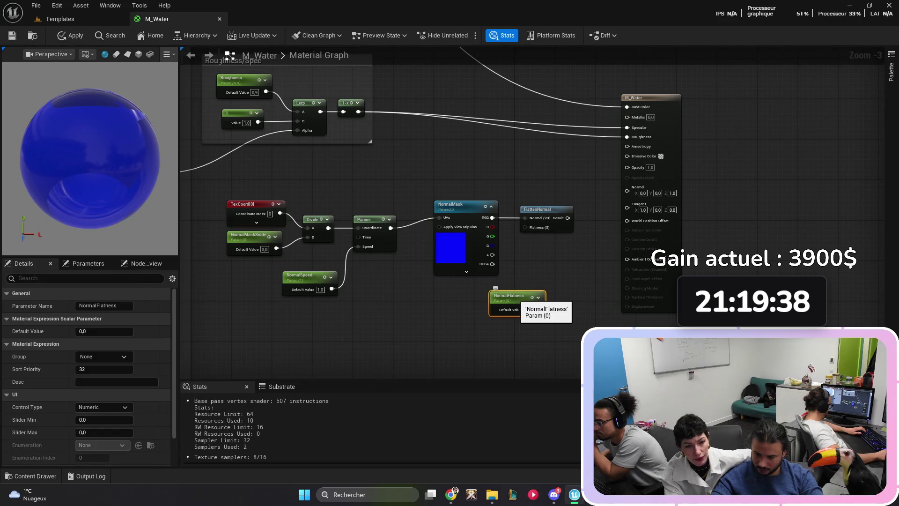
pyautogui.moveTo(496, 288); pyautogui.dragTo(480, 288)
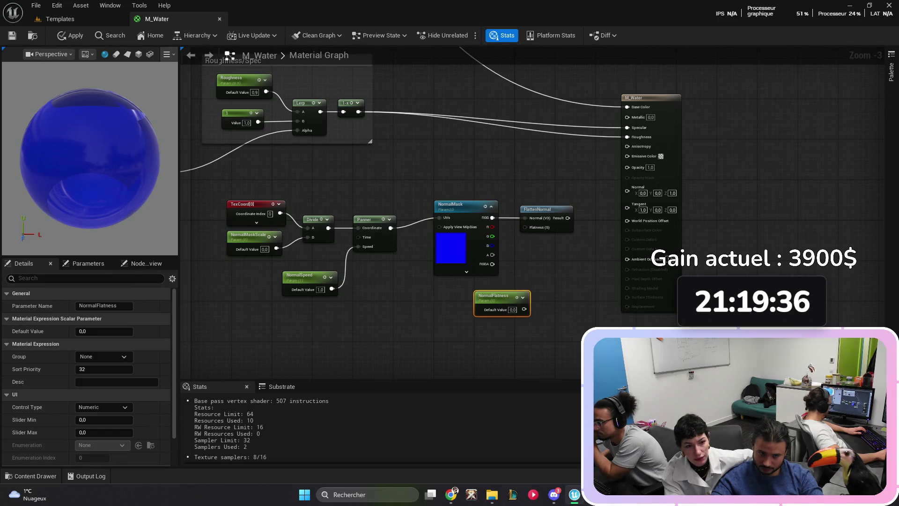
pyautogui.moveTo(525, 310)
pyautogui.mouseDown()
pyautogui.moveTo(539, 246)
pyautogui.moveTo(525, 228)
pyautogui.mouseUp()
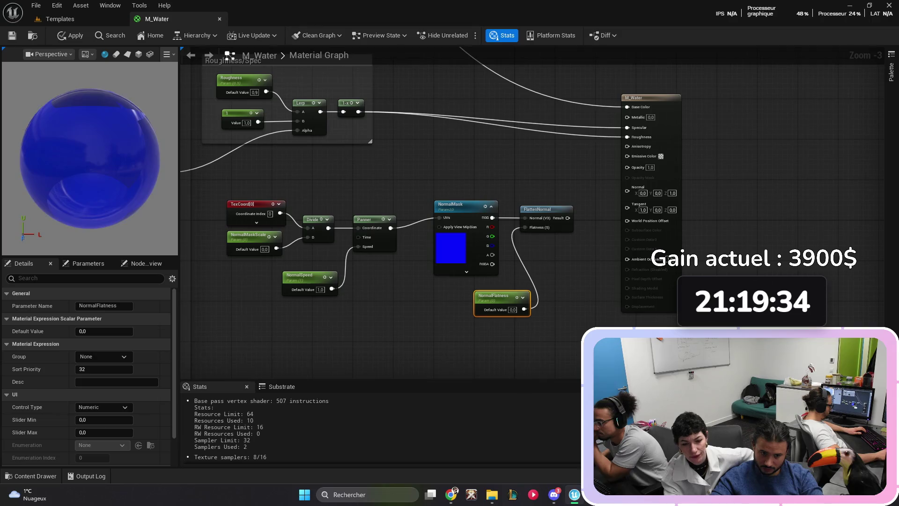
pyautogui.moveTo(497, 296); pyautogui.dragTo(462, 291)
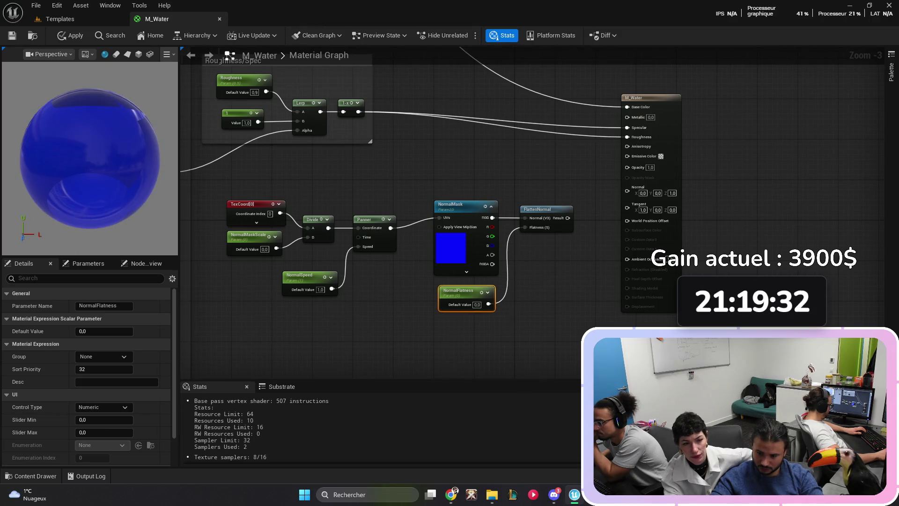
# Step: Set NormalFlatness to 0,5 and feed FlattenNormal's result into M_Water's Normal input
pyautogui.click(104, 331)
pyautogui.write('0,5')
pyautogui.press('Return')
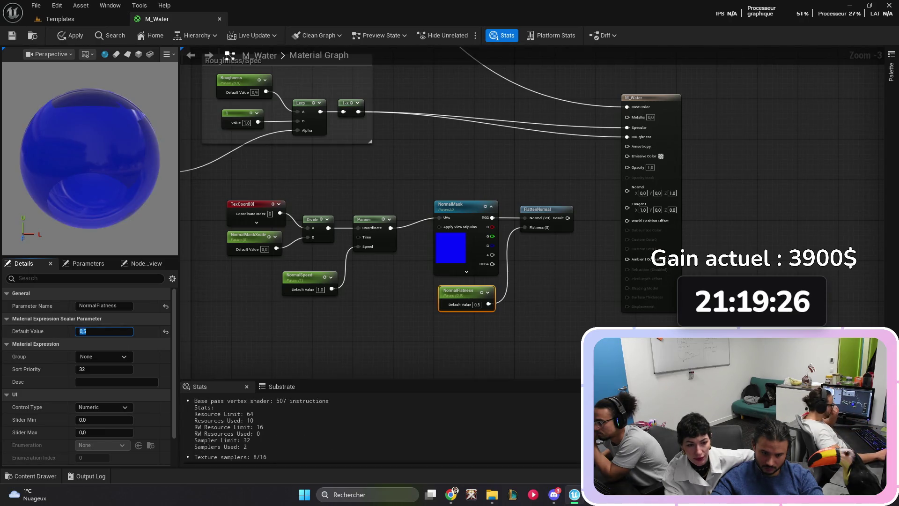
pyautogui.moveTo(568, 218); pyautogui.dragTo(628, 187)
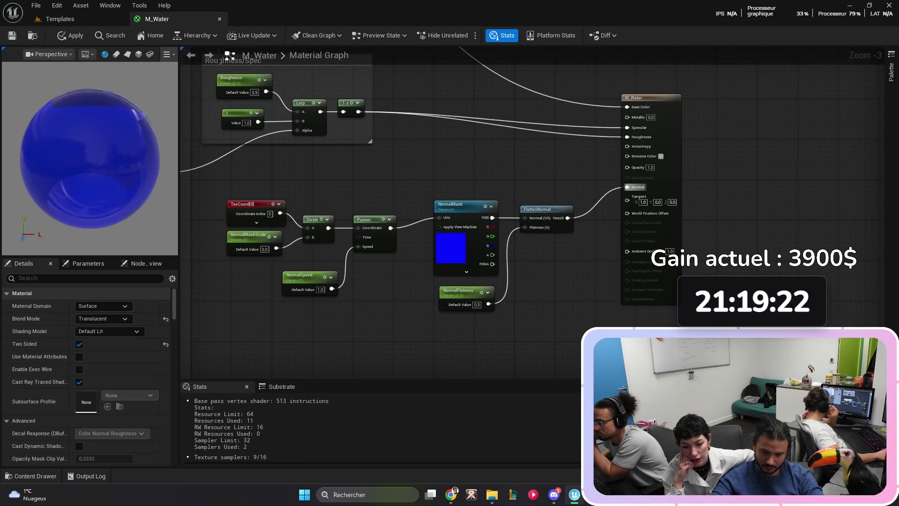
pyautogui.press('c')
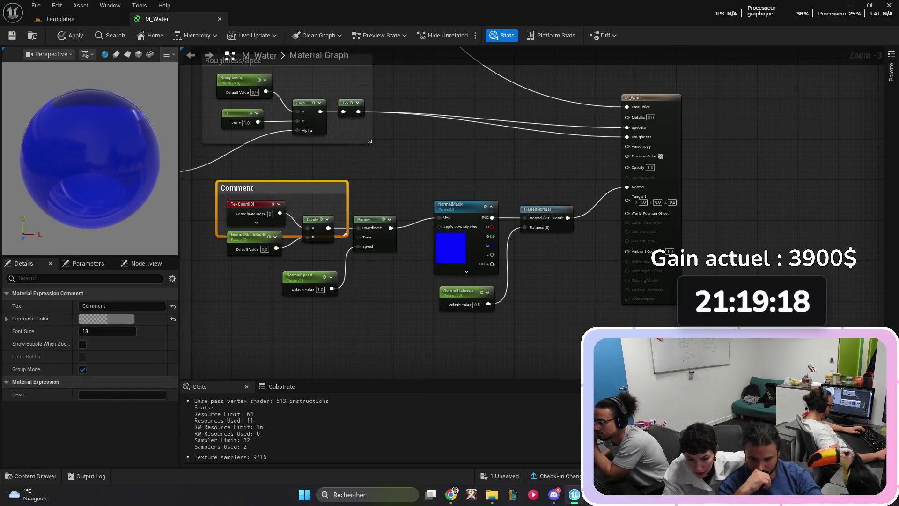
# Step: Stretch the new comment around all the normal nodes and retitle it 'Normal'
pyautogui.moveTo(346, 234); pyautogui.dragTo(583, 321)
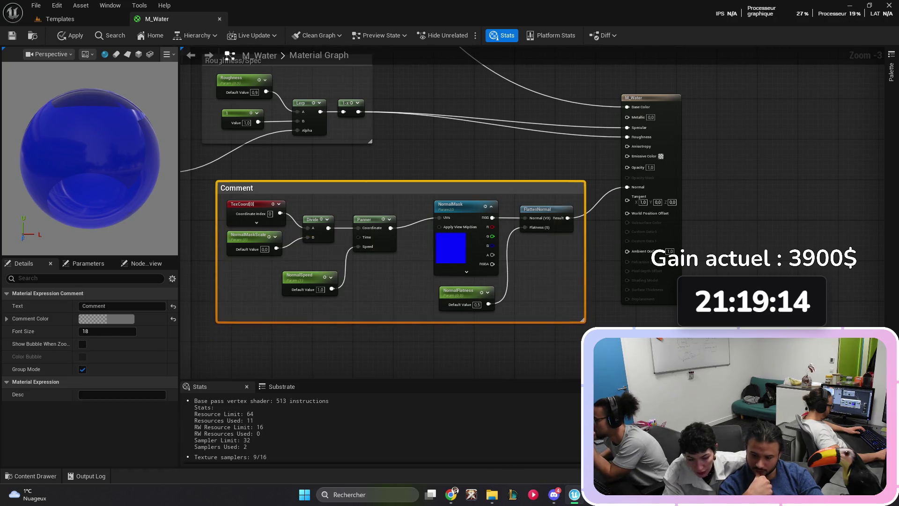
pyautogui.click(121, 306)
pyautogui.press('BackSpace')
pyautogui.press('BackSpace')
pyautogui.press('BackSpace')
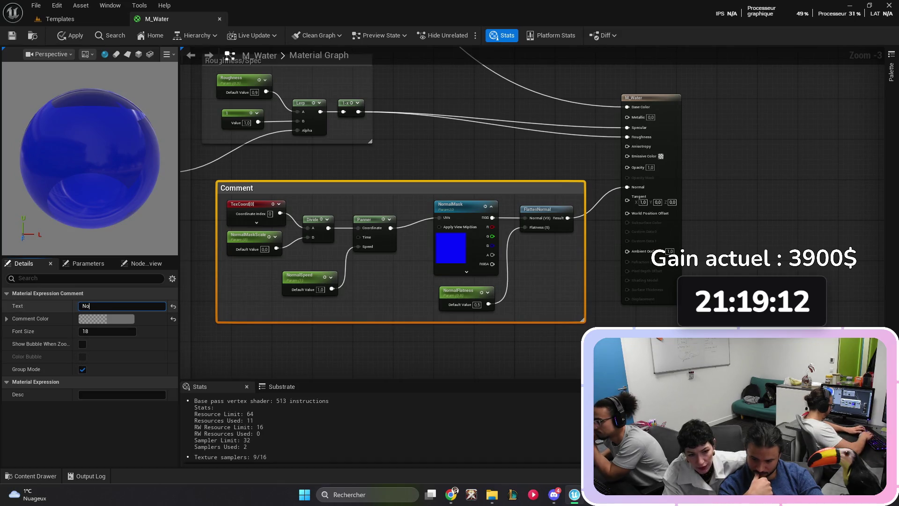
pyautogui.write('Normal')
pyautogui.press('Return')
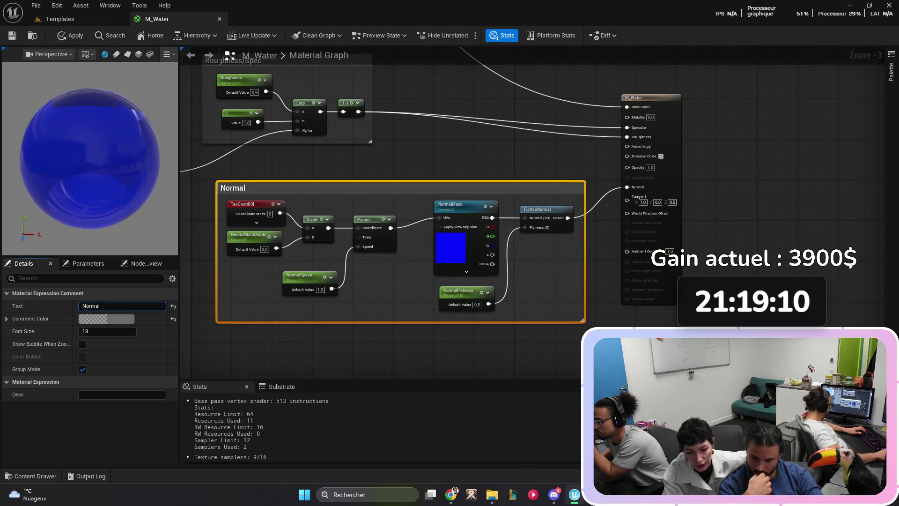
pyautogui.click(367, 177)
pyautogui.scroll(-1, 367, 176)
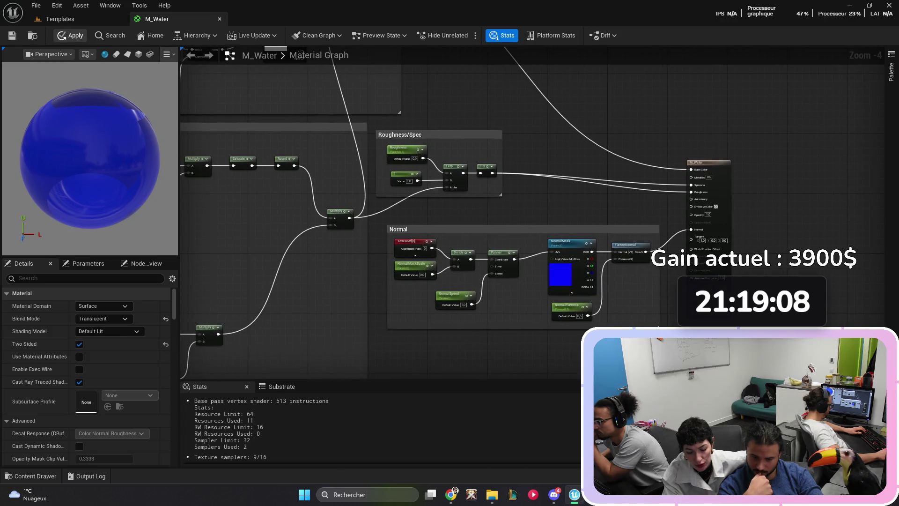
# Step: Save M_Water and place a Lerp node in the empty space below the Normal group
pyautogui.hotkey('ctrl', 's')
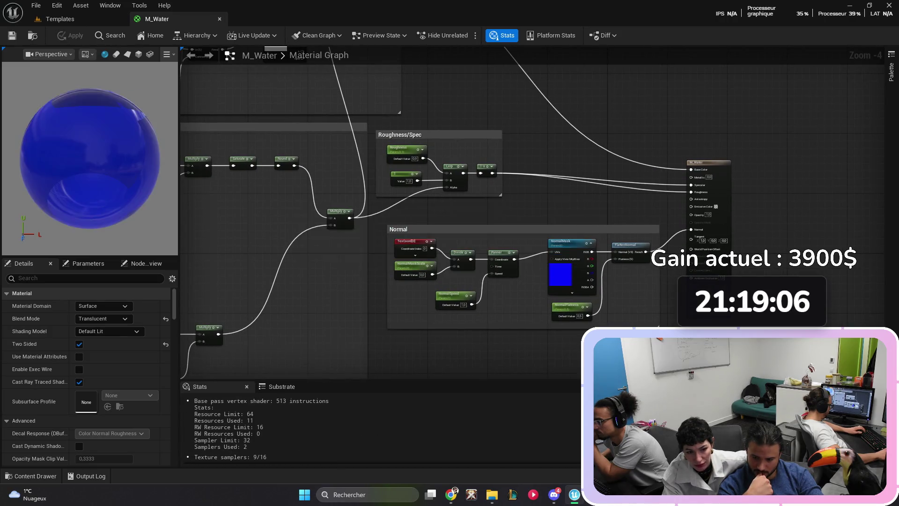
pyautogui.moveTo(400, 214); pyautogui.dragTo(382, 199)
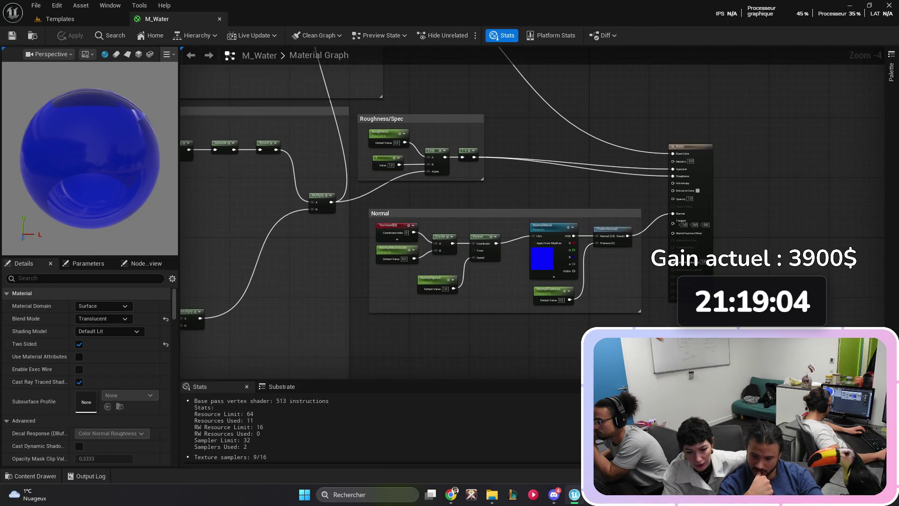
pyautogui.moveTo(462, 355)
pyautogui.mouseDown()
pyautogui.moveTo(536, 297)
pyautogui.moveTo(476, 210)
pyautogui.moveTo(458, 262)
pyautogui.moveTo(440, 235)
pyautogui.mouseUp()
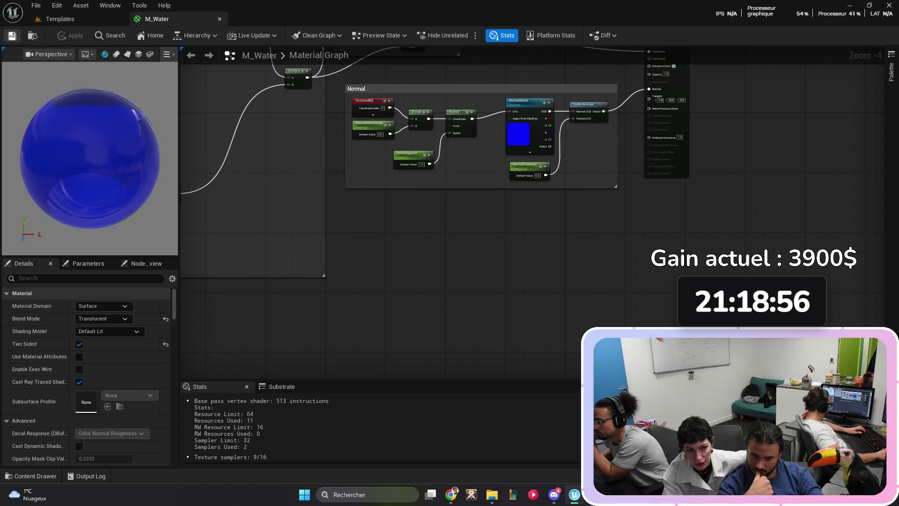
pyautogui.moveTo(419, 253)
pyautogui.mouseDown()
pyautogui.moveTo(393, 270)
pyautogui.moveTo(612, 363)
pyautogui.moveTo(304, 231)
pyautogui.moveTo(304, 219)
pyautogui.mouseUp()
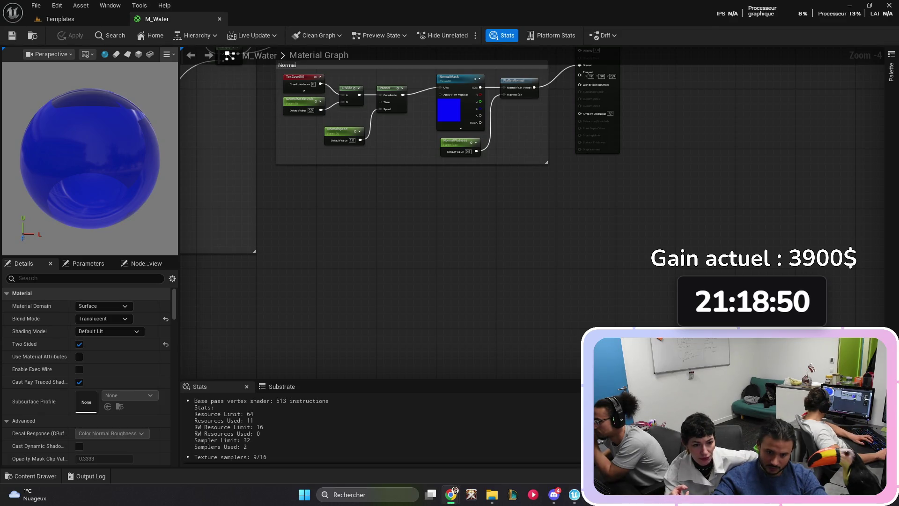
pyautogui.moveTo(599, 259); pyautogui.dragTo(609, 319)
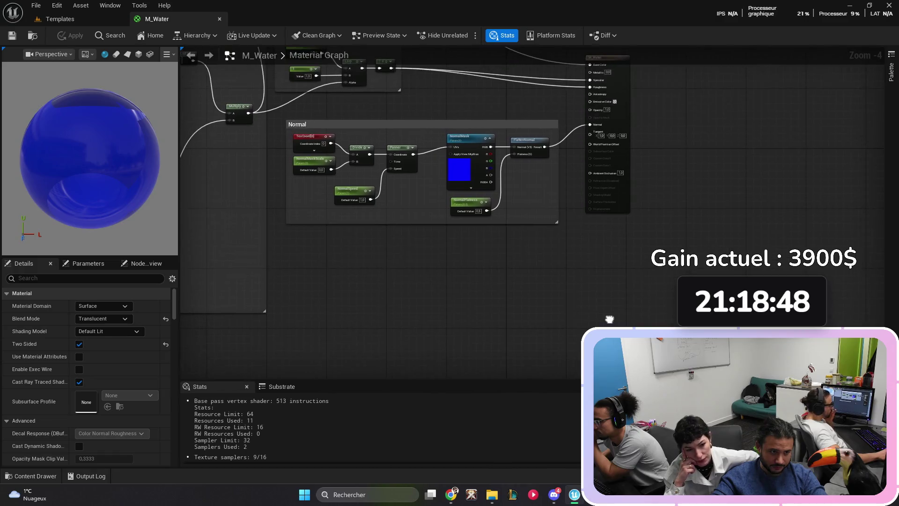
pyautogui.scroll(3, 637, 108)
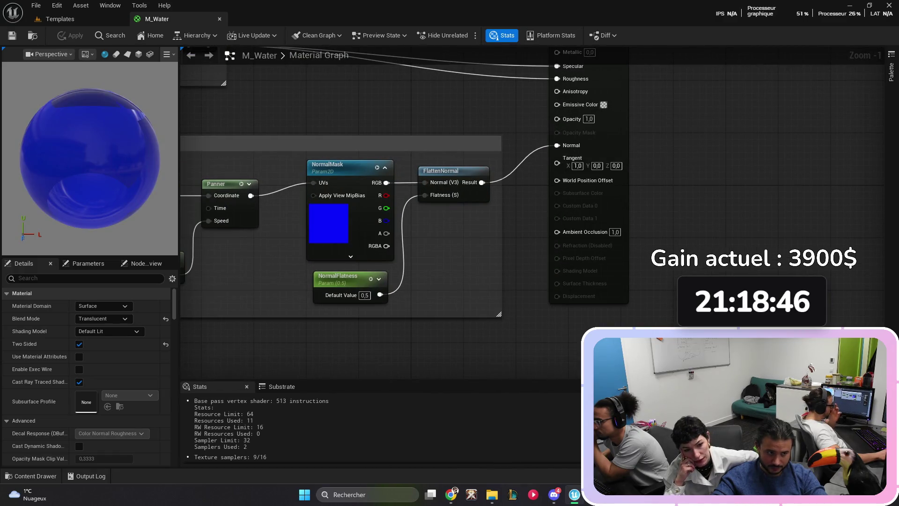
pyautogui.moveTo(655, 157); pyautogui.dragTo(684, 196)
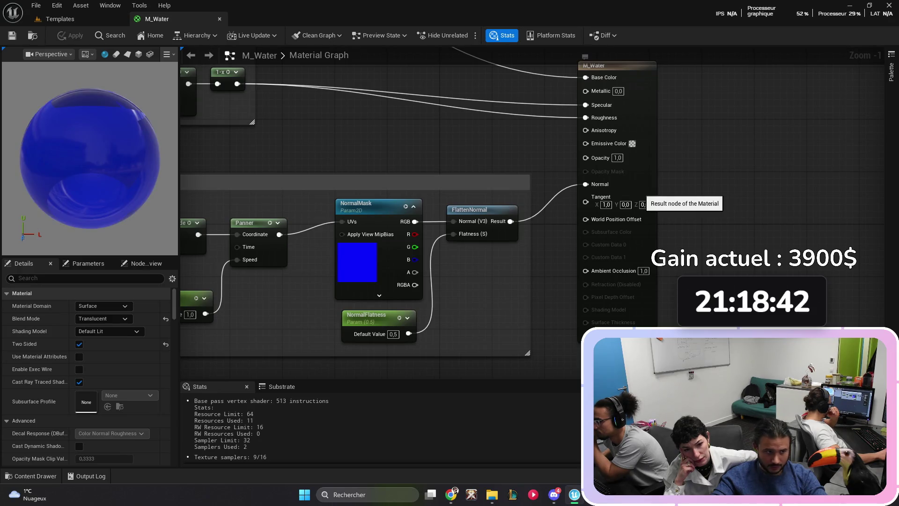
pyautogui.moveTo(585, 202)
pyautogui.mouseDown()
pyautogui.moveTo(598, 132)
pyautogui.moveTo(583, 221)
pyautogui.moveTo(575, 196)
pyautogui.moveTo(468, 226)
pyautogui.mouseUp()
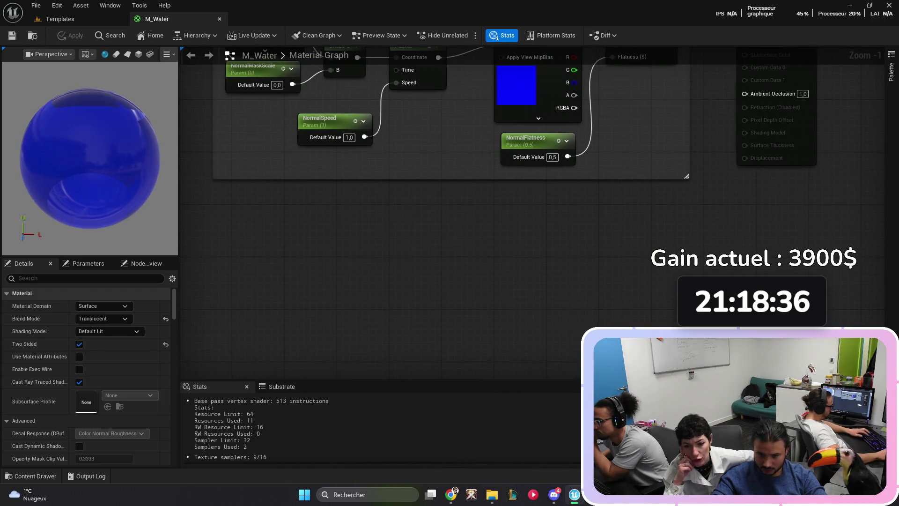
pyautogui.click(645, 220)
pyautogui.scroll(-2, 694, 227)
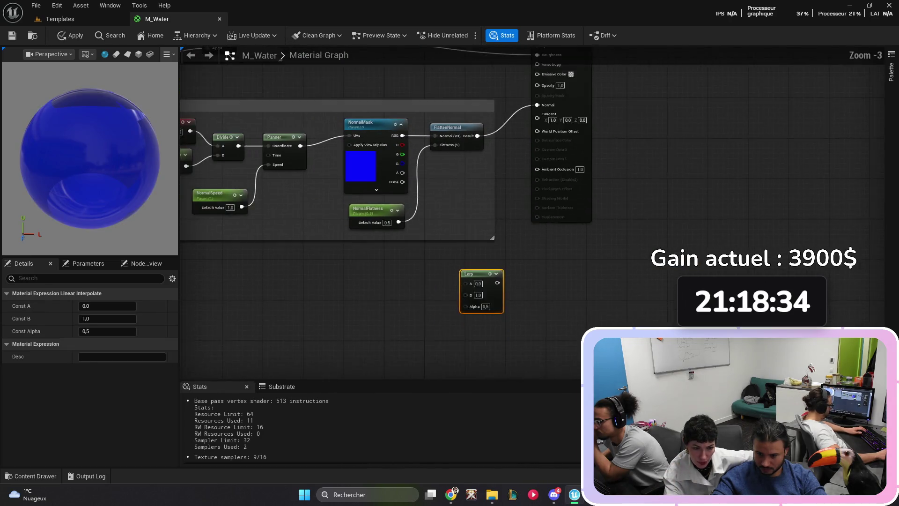
# Step: Add a ReverseRefraction scalar parameter with default 1 and wire it to the Lerp's A
pyautogui.scroll(-2, 595, 249)
pyautogui.moveTo(572, 120); pyautogui.dragTo(597, 152)
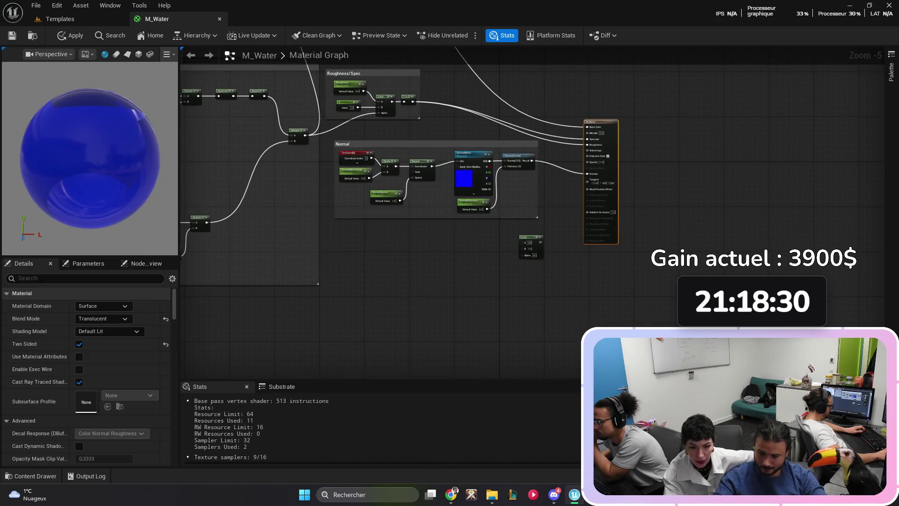
pyautogui.click(481, 263)
pyautogui.write('ss')
pyautogui.press('BackSpace')
pyautogui.press('BackSpace')
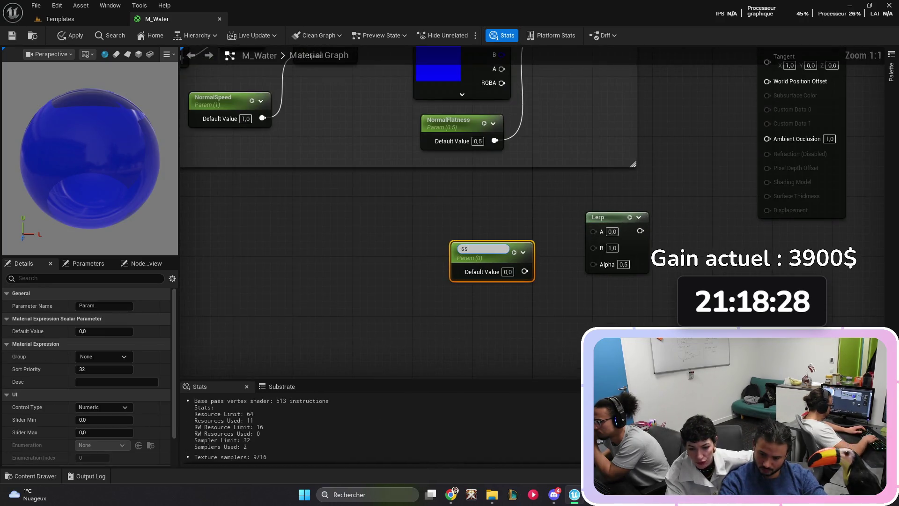
pyautogui.write('Reverse')
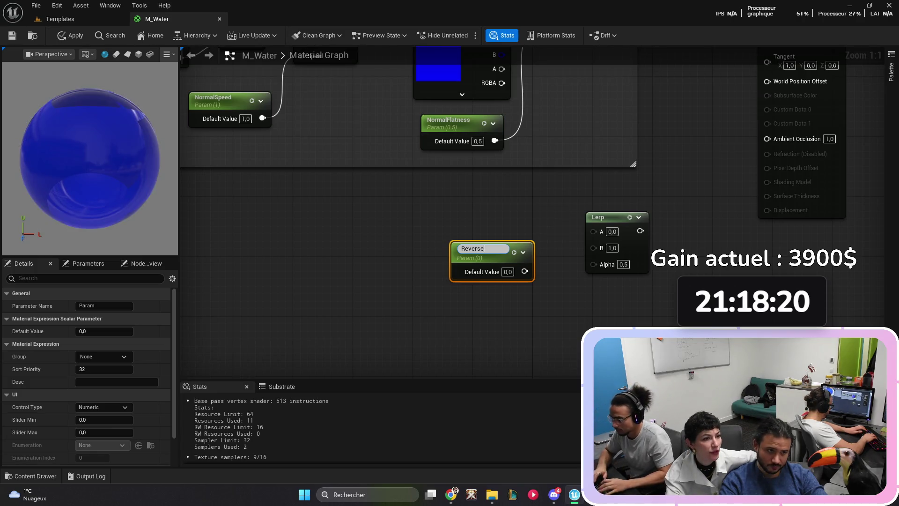
pyautogui.write('Refraction')
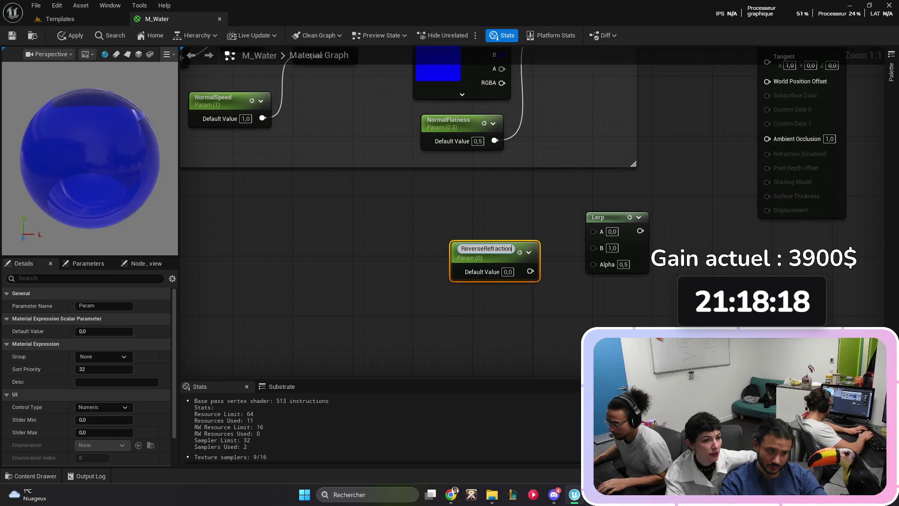
pyautogui.press('Return')
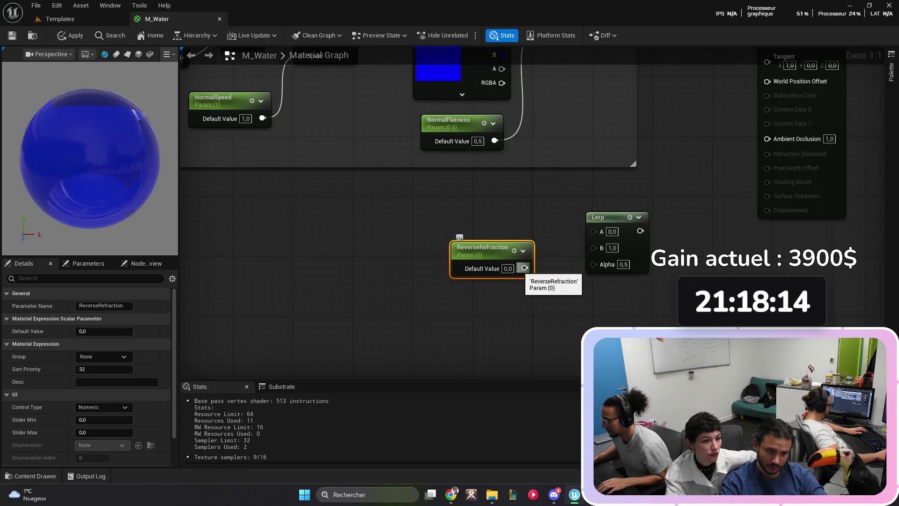
pyautogui.write('1')
pyautogui.press('Return')
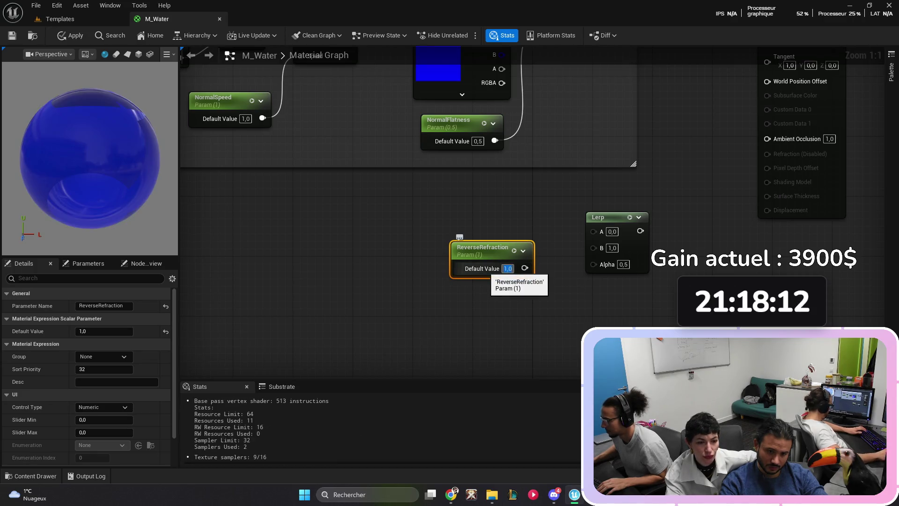
pyautogui.moveTo(525, 268)
pyautogui.mouseDown()
pyautogui.moveTo(594, 232)
pyautogui.moveTo(597, 261)
pyautogui.mouseUp()
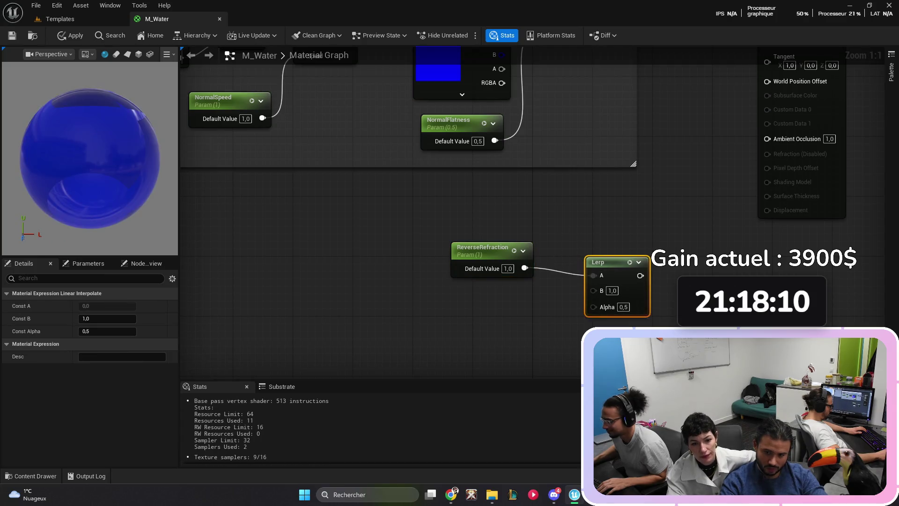
pyautogui.moveTo(483, 248); pyautogui.dragTo(475, 233)
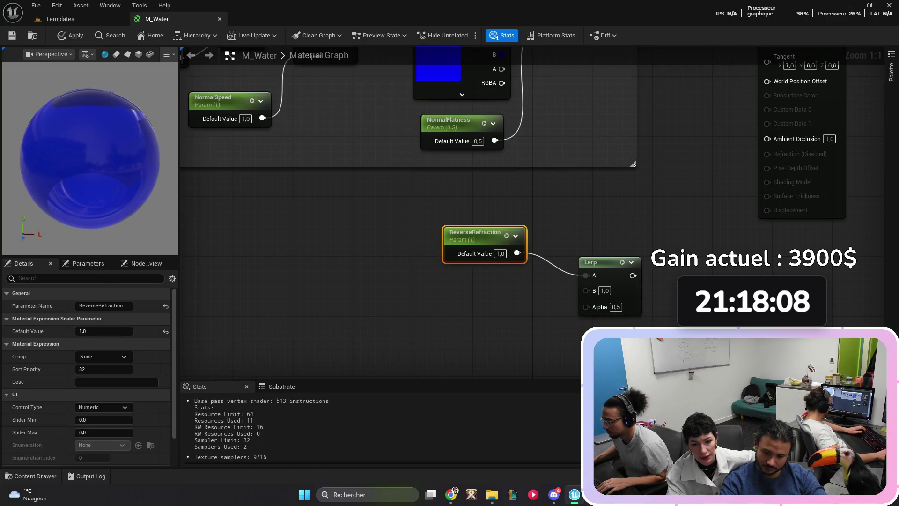
pyautogui.click(478, 289)
pyautogui.moveTo(473, 281); pyautogui.dragTo(483, 297)
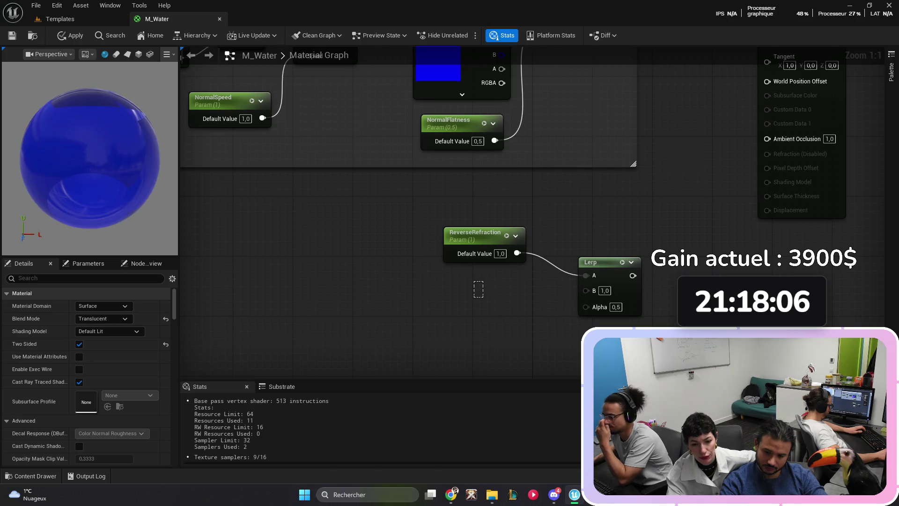
# Step: Add a Refraction scalar parameter set to 0.8 and wire it to the Lerp's B
pyautogui.click(474, 295)
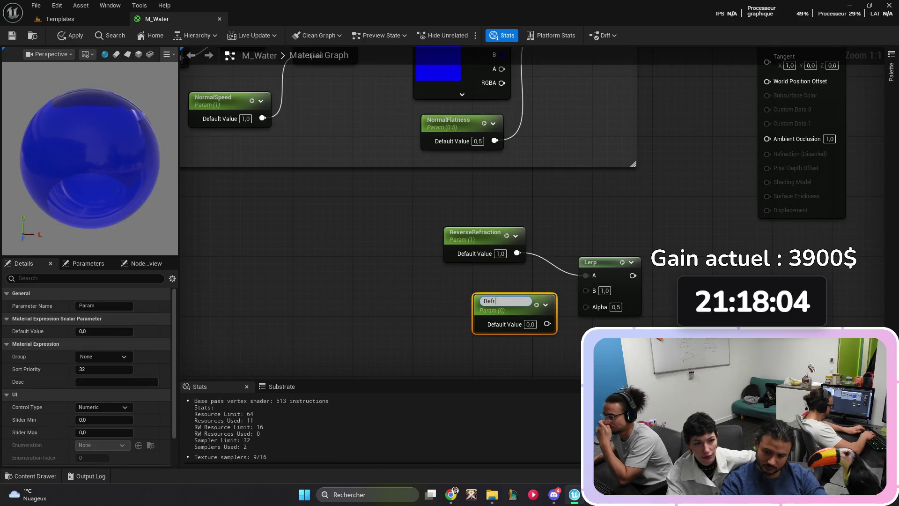
pyautogui.write('action')
pyautogui.press('Return')
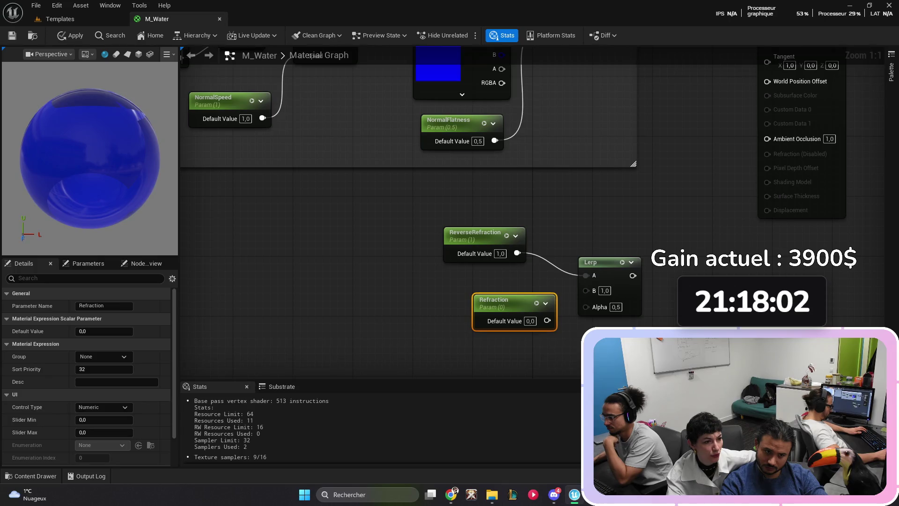
pyautogui.moveTo(497, 301); pyautogui.dragTo(467, 293)
pyautogui.moveTo(517, 313); pyautogui.dragTo(586, 290)
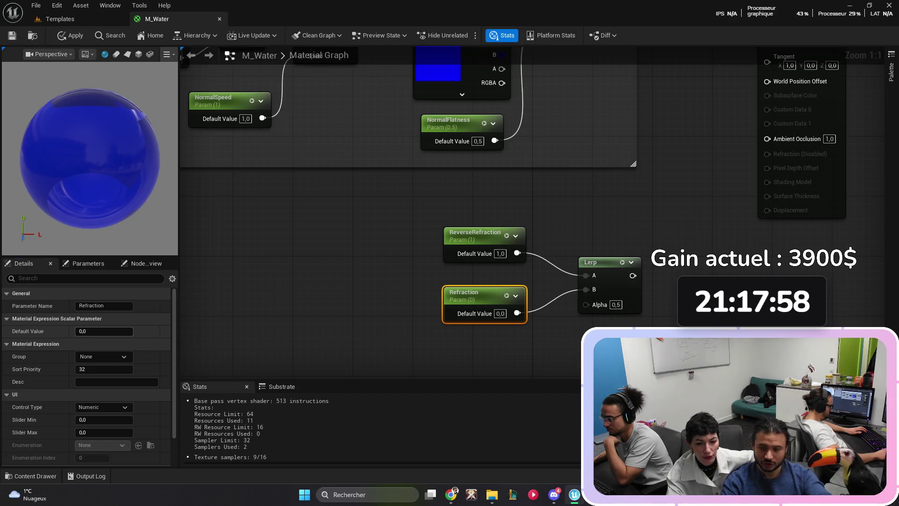
pyautogui.click(104, 332)
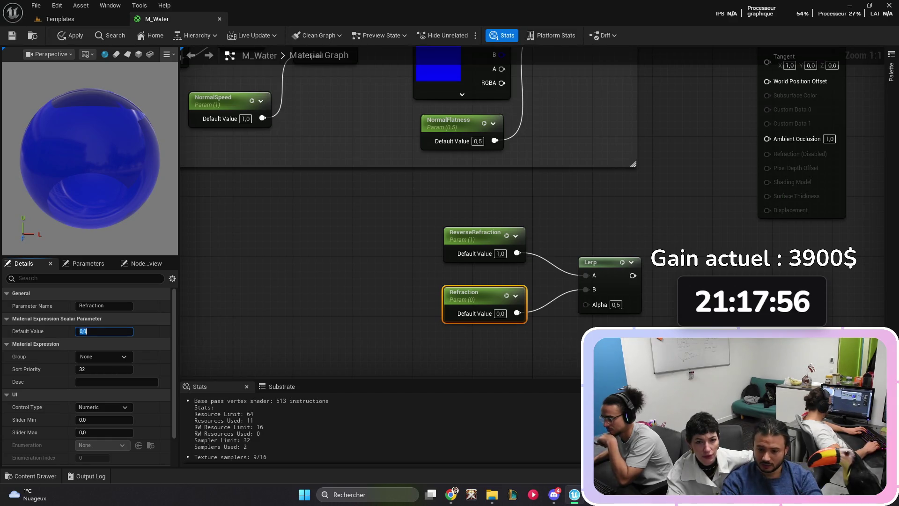
pyautogui.write('0')
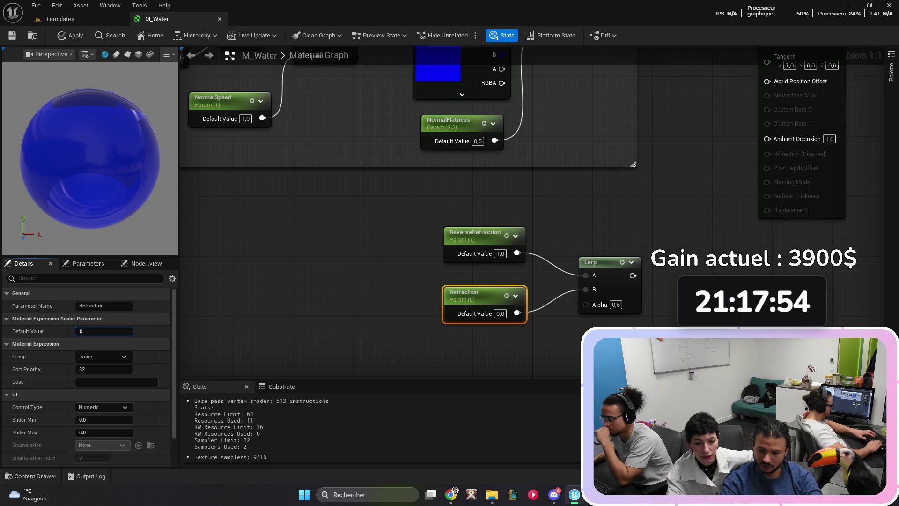
pyautogui.write('.8')
pyautogui.press('Return')
pyautogui.click(630, 234)
pyautogui.moveTo(630, 234); pyautogui.dragTo(583, 181)
pyautogui.moveTo(529, 315); pyautogui.dragTo(538, 277)
pyautogui.rightClick(450, 287)
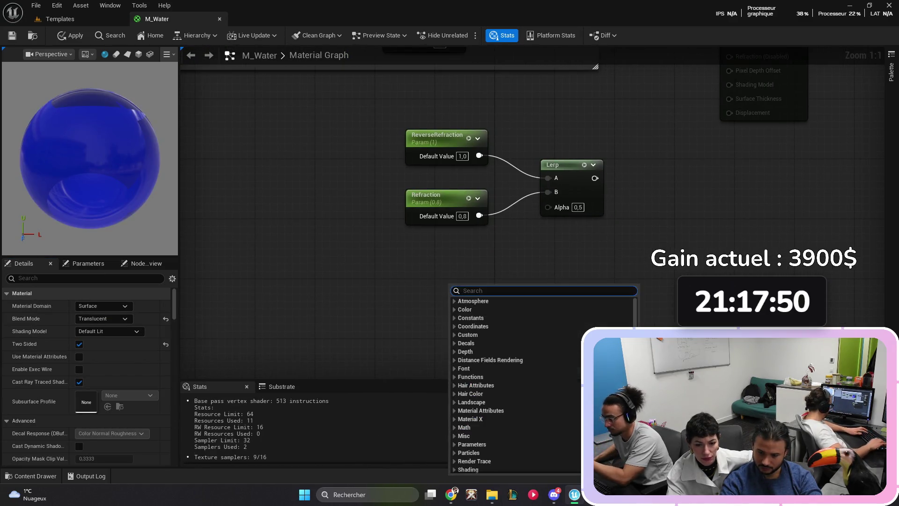
# Step: Add a TwoSidedSign node under Refraction and wire it into the Lerp's Alpha
pyautogui.write('two')
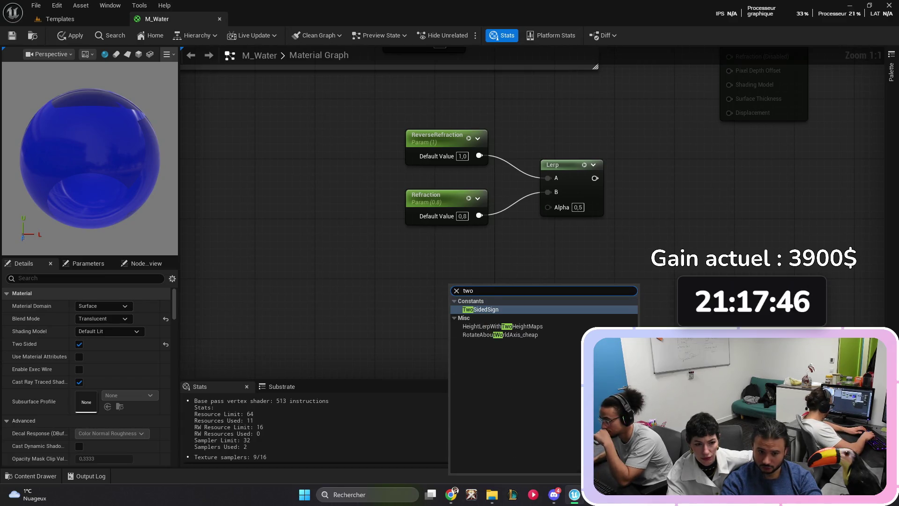
pyautogui.press('Return')
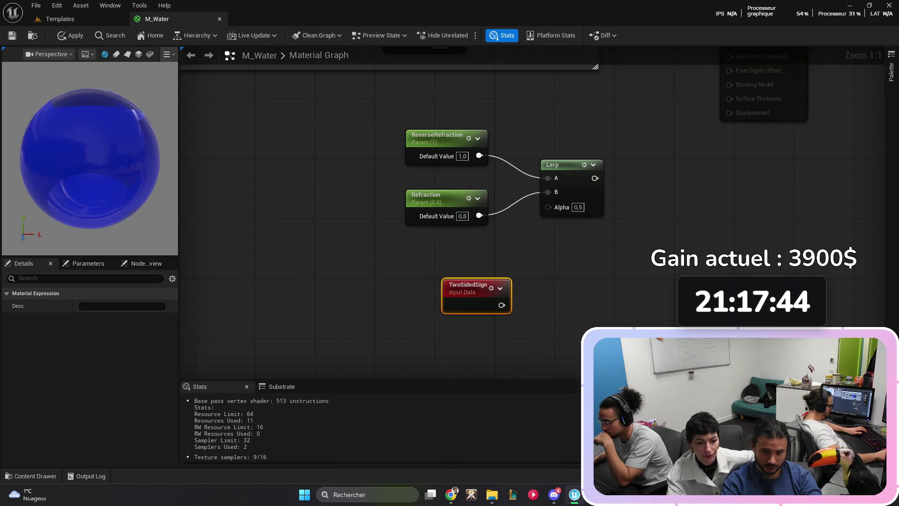
pyautogui.moveTo(502, 304)
pyautogui.mouseDown()
pyautogui.moveTo(569, 226)
pyautogui.moveTo(548, 207)
pyautogui.mouseUp()
pyautogui.moveTo(469, 287)
pyautogui.mouseDown()
pyautogui.moveTo(446, 265)
pyautogui.moveTo(447, 242)
pyautogui.mouseUp()
pyautogui.click(384, 305)
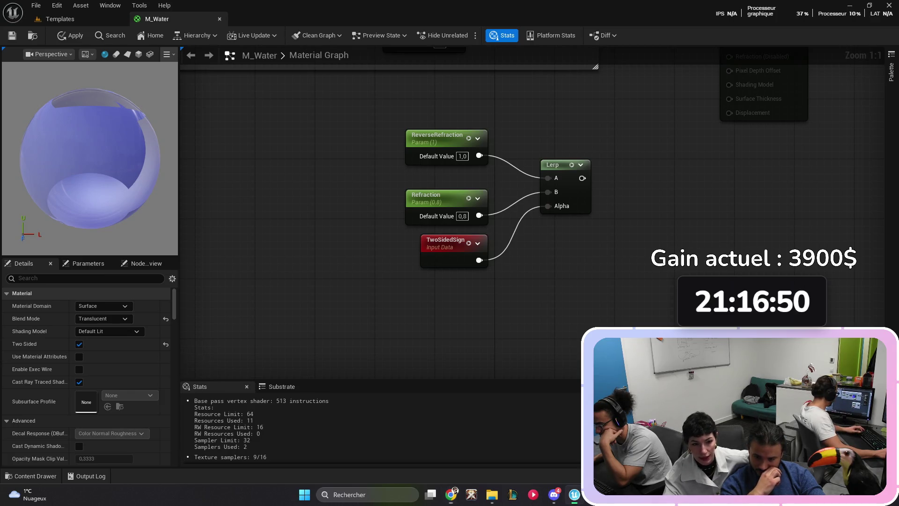
pyautogui.moveTo(733, 145)
pyautogui.mouseDown()
pyautogui.moveTo(559, 266)
pyautogui.moveTo(568, 263)
pyautogui.mouseUp()
# Step: Connect the Lerp to the Refraction input and wrap its four nodes in a comment titled 'Refraction'
pyautogui.moveTo(417, 296); pyautogui.dragTo(566, 173)
pyautogui.moveTo(533, 273); pyautogui.dragTo(626, 221)
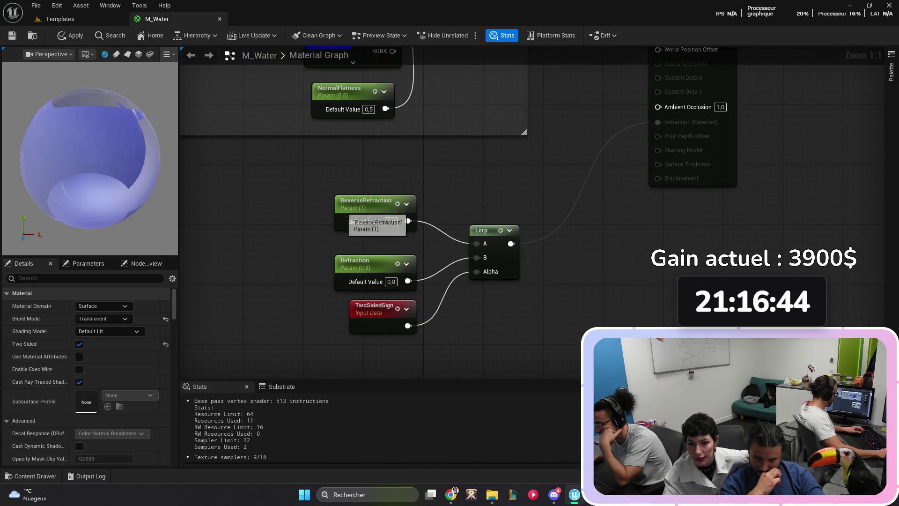
pyautogui.press('c')
pyautogui.press('Return')
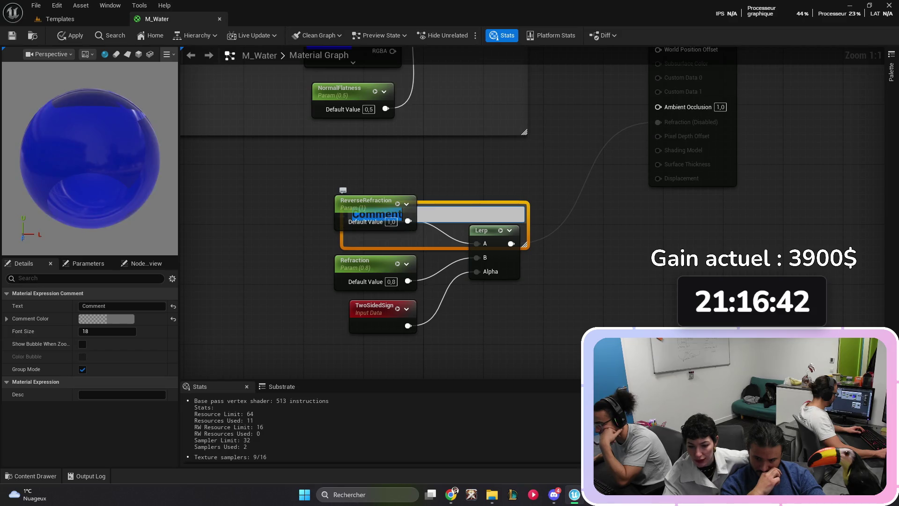
pyautogui.moveTo(372, 213)
pyautogui.mouseDown()
pyautogui.moveTo(312, 198)
pyautogui.moveTo(365, 209)
pyautogui.moveTo(345, 192)
pyautogui.moveTo(358, 183)
pyautogui.mouseUp()
pyautogui.moveTo(510, 215)
pyautogui.mouseDown()
pyautogui.moveTo(564, 326)
pyautogui.moveTo(527, 327)
pyautogui.moveTo(533, 341)
pyautogui.moveTo(525, 341)
pyautogui.mouseUp()
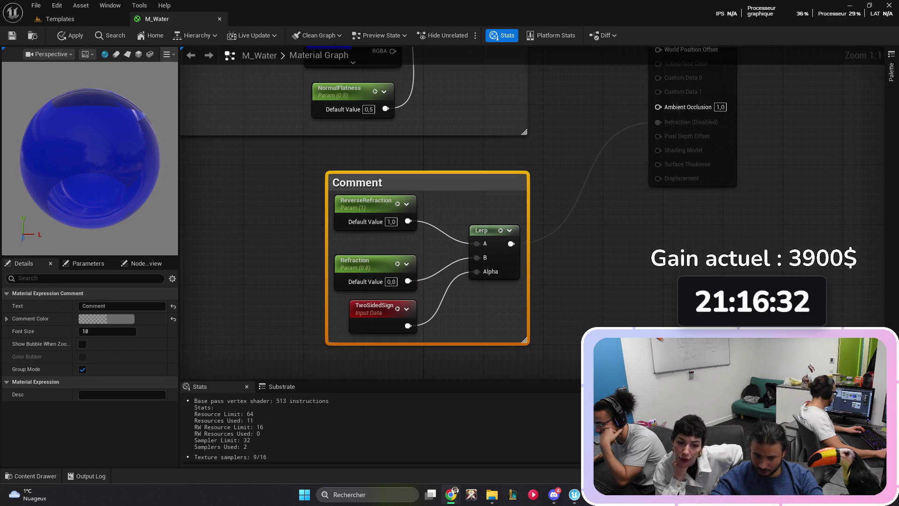
pyautogui.click(94, 306)
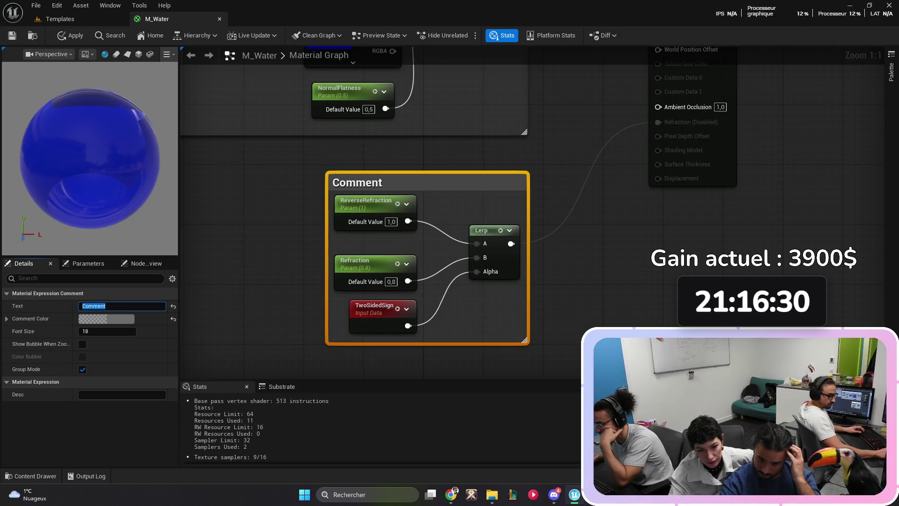
pyautogui.write('Refraction')
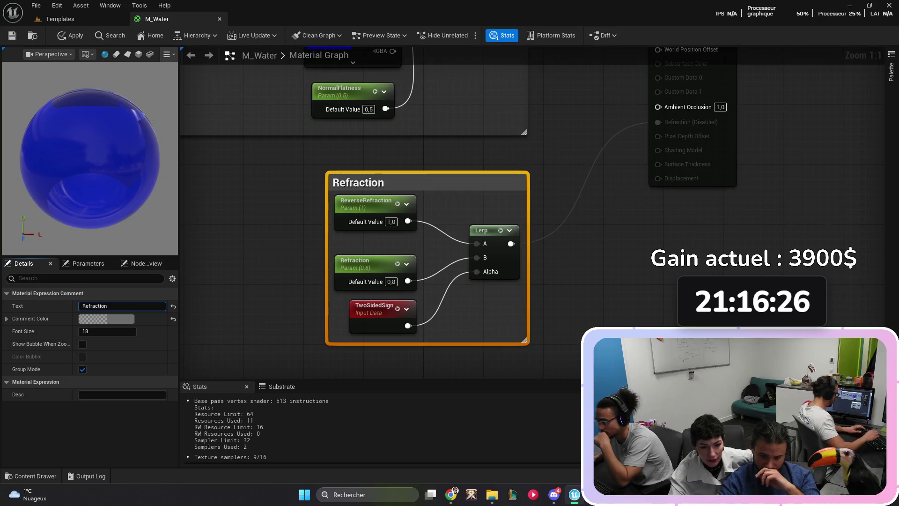
pyautogui.click(281, 220)
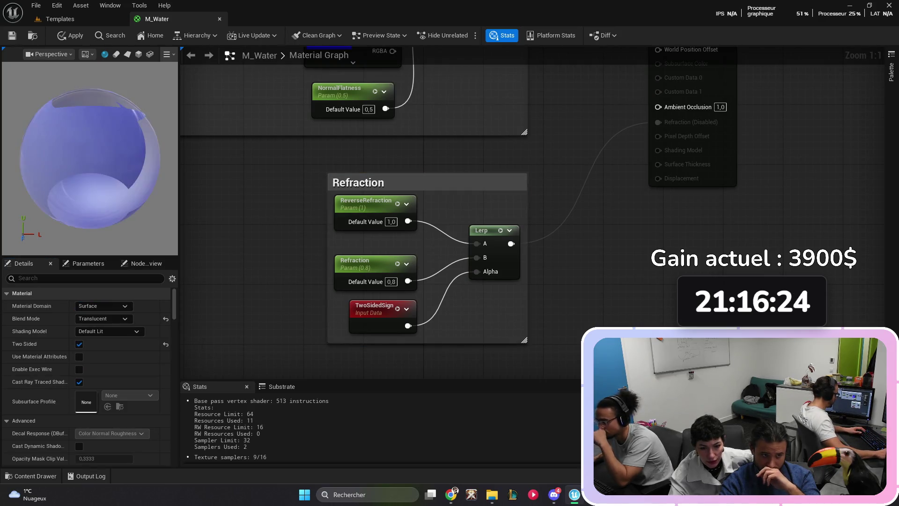
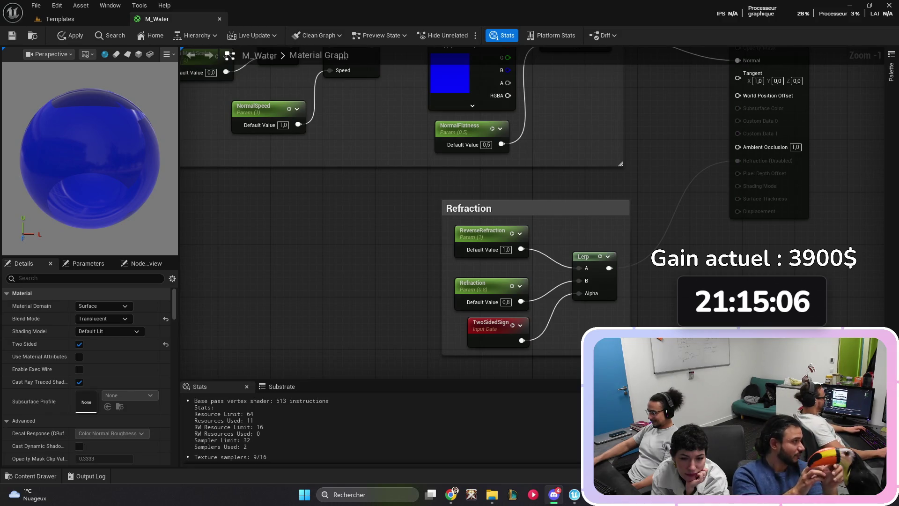
# Step: Switch from the Unreal M_Water material graph to Substance 3D Designer
pyautogui.hotkey('alt', 'Tab')
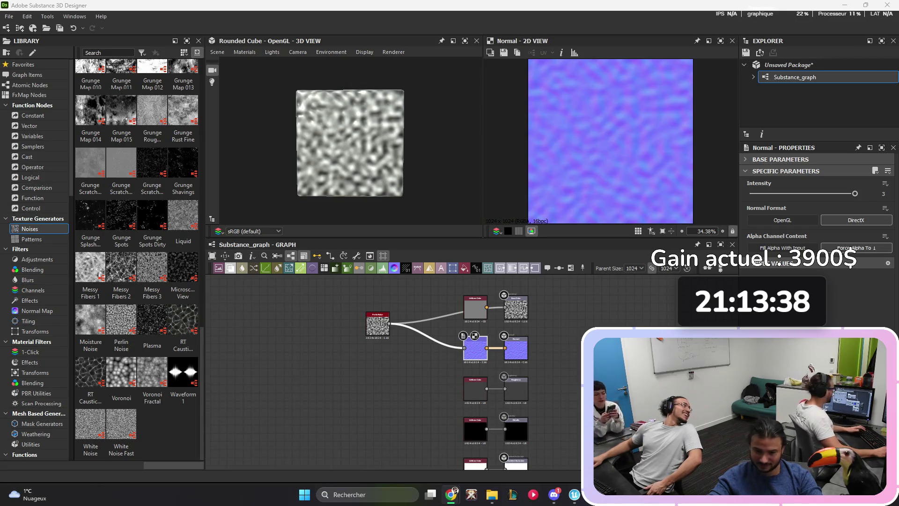
# Step: Switch from Substance 3D Designer to Discord's general channel
pyautogui.hotkey('alt', 'space')
pyautogui.hotkey('alt', 'Tab')
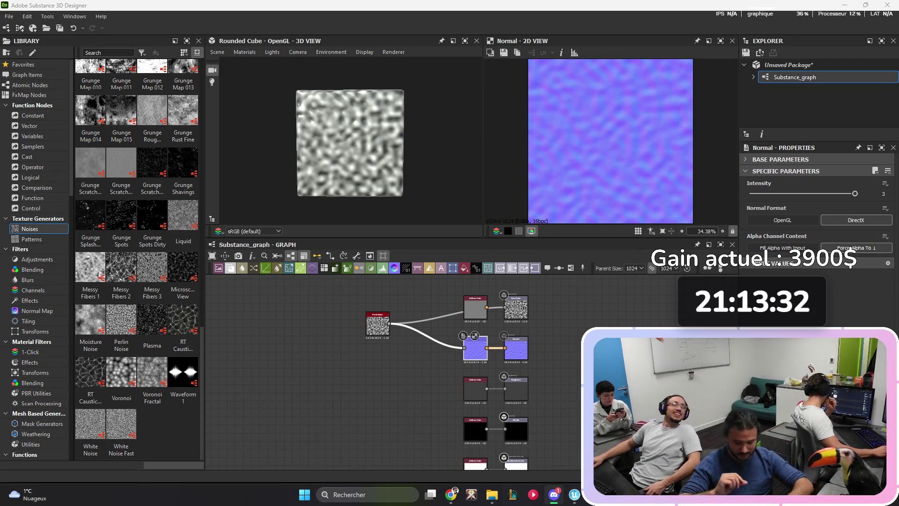
pyautogui.hotkey('alt', 'Tab')
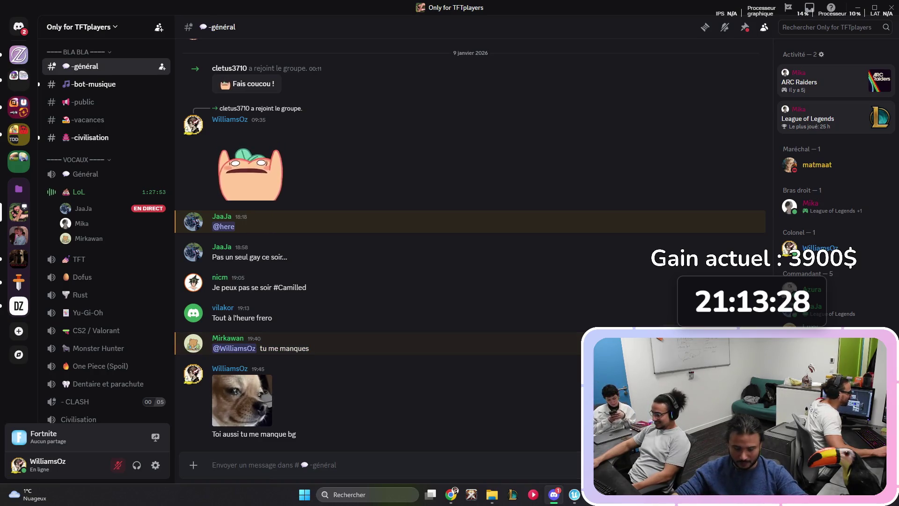
# Step: View the dog GIF, then the crying-man GIF in a private conversation, then return to Substance Designer
pyautogui.click(242, 400)
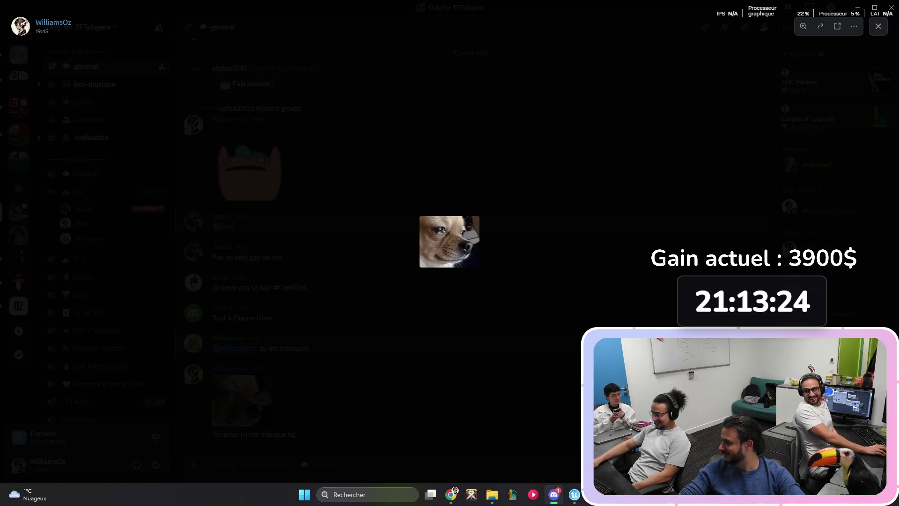
pyautogui.press('Escape')
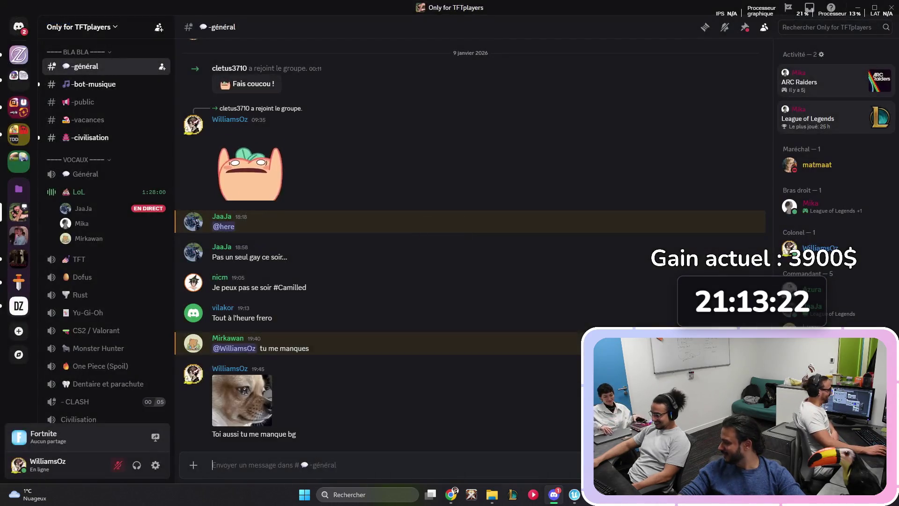
pyautogui.click(19, 26)
pyautogui.click(282, 344)
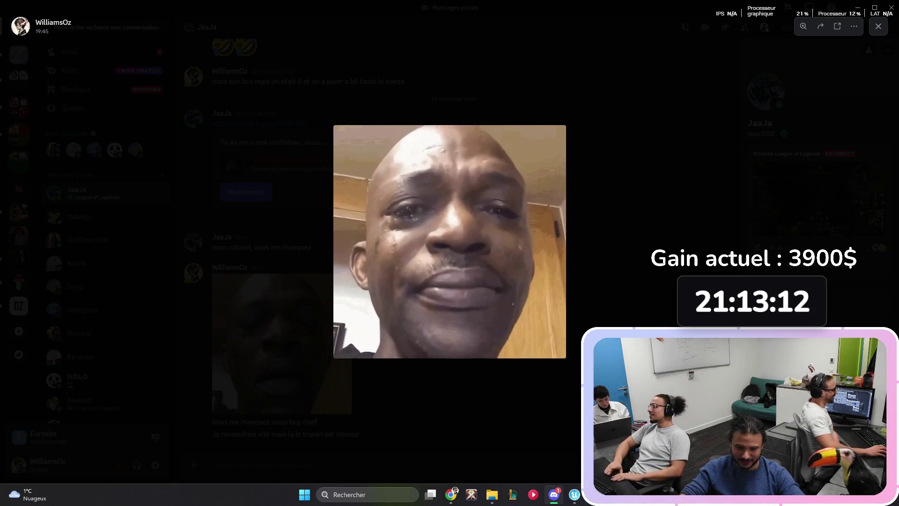
pyautogui.press('Escape')
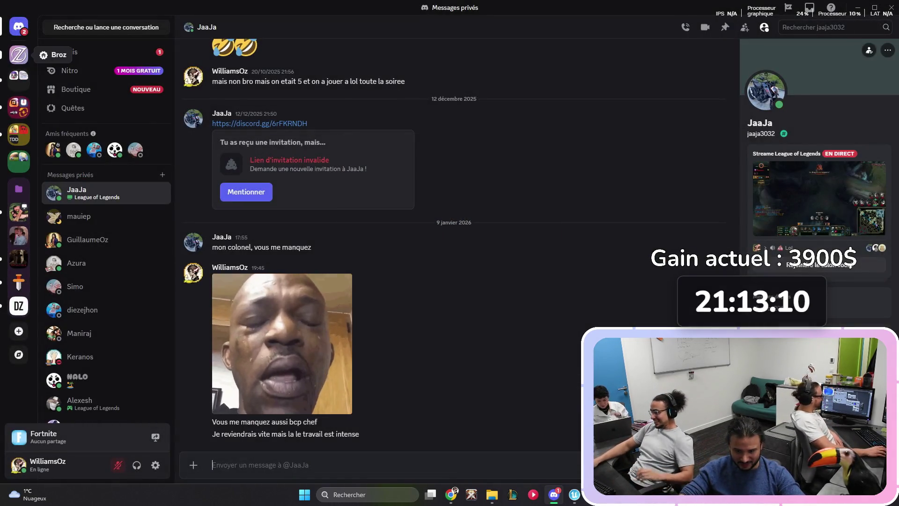
pyautogui.hotkey('ctrl', 'alt', 'Down')
# Step: Cycle through the open windows and return to Unreal's M_Water material graph
pyautogui.hotkey('alt', 'Tab')
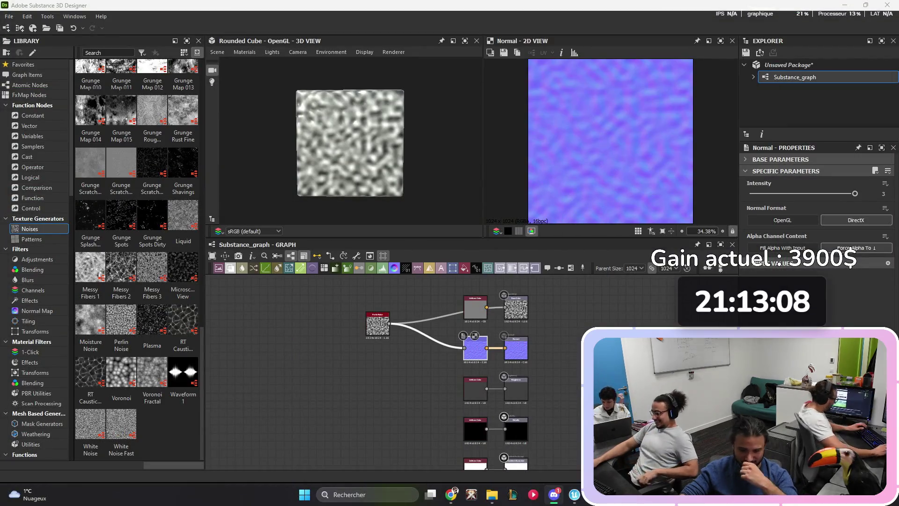
pyautogui.hotkey('alt', 'Tab')
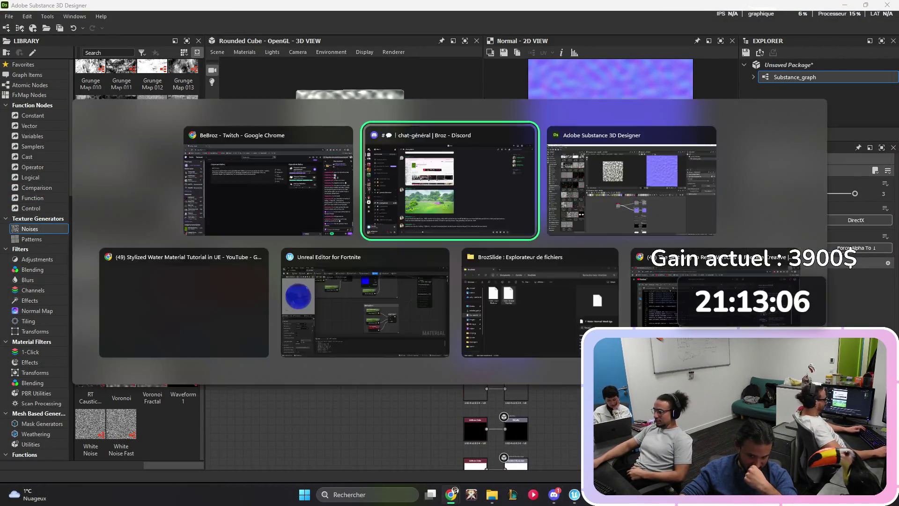
pyautogui.hotkey('alt', 'Tab')
pyautogui.press('Escape')
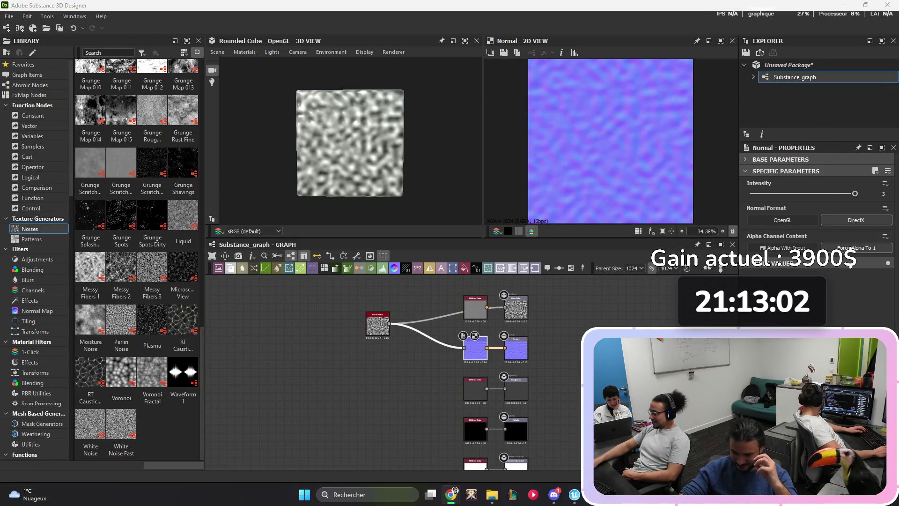
pyautogui.hotkey('alt', 'Tab')
pyautogui.press('Escape')
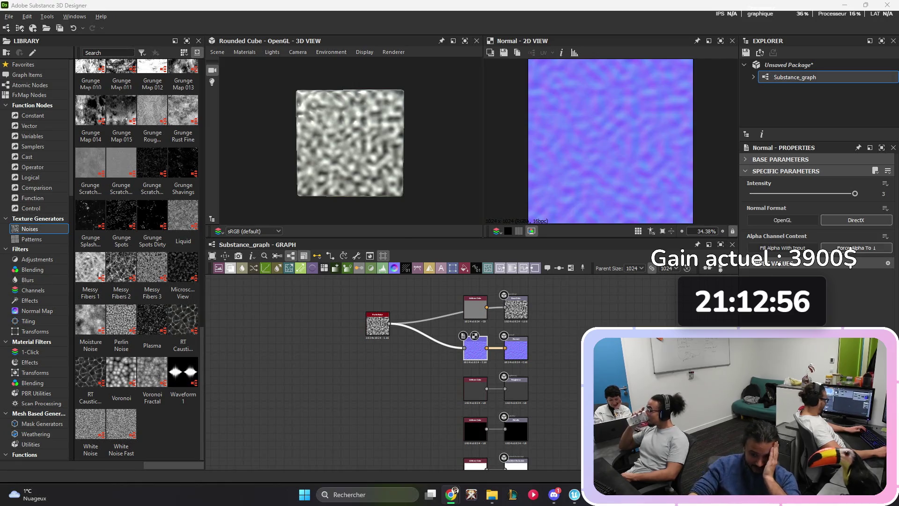
pyautogui.hotkey('alt', 'Tab')
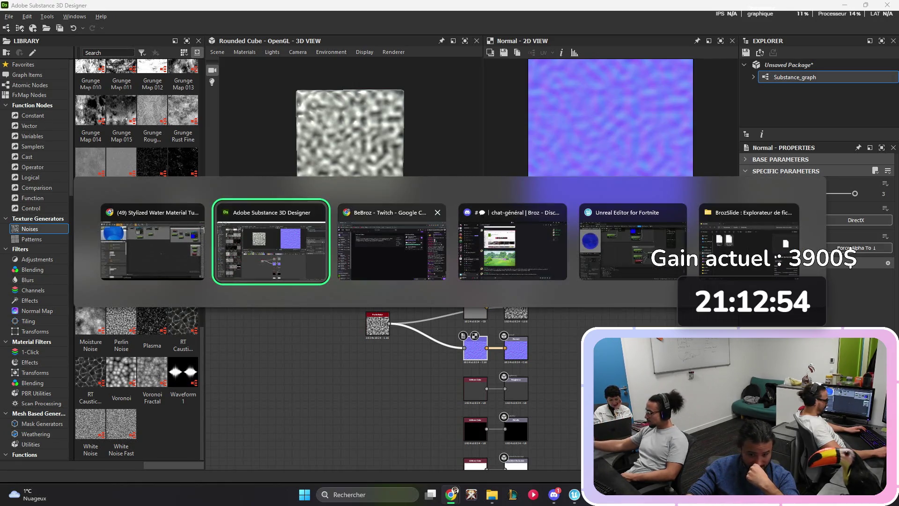
pyautogui.click(633, 242)
pyautogui.moveTo(346, 272); pyautogui.dragTo(482, 245)
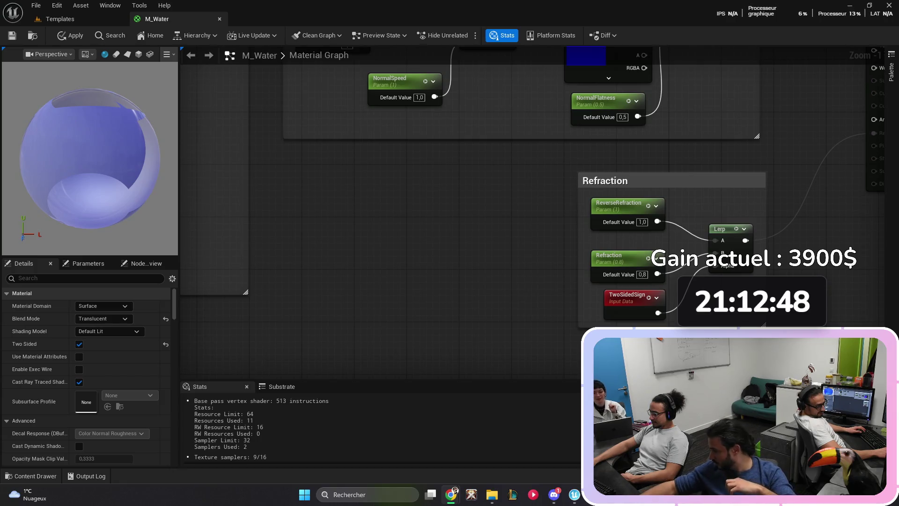
# Step: Add a scalar parameter named DephtFadeDistanceTransparency to the M_Water graph
pyautogui.moveTo(339, 393)
pyautogui.mouseDown()
pyautogui.moveTo(387, 326)
pyautogui.moveTo(413, 250)
pyautogui.moveTo(407, 226)
pyautogui.moveTo(496, 220)
pyautogui.mouseUp()
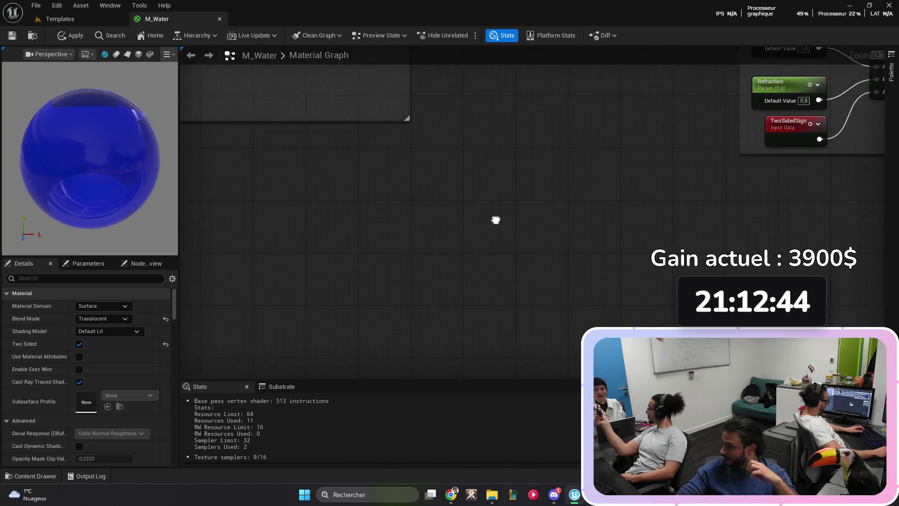
pyautogui.click(345, 191)
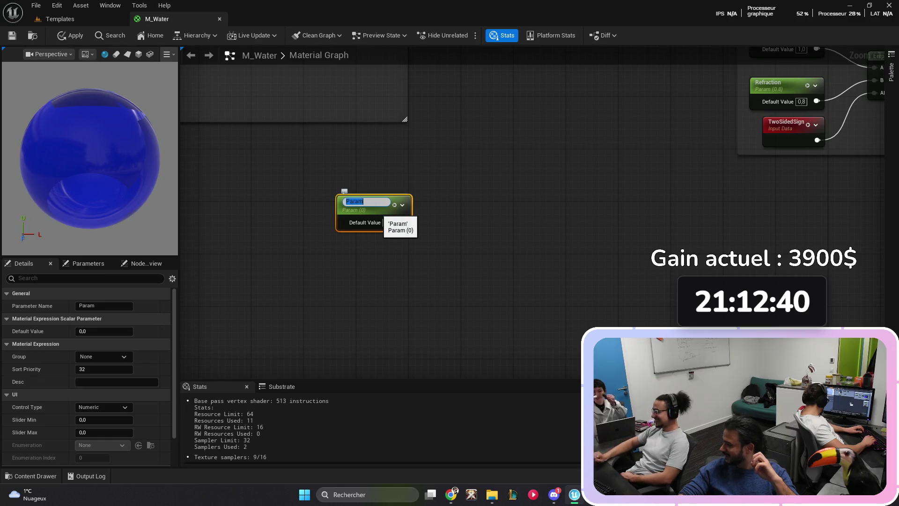
pyautogui.write('Depht')
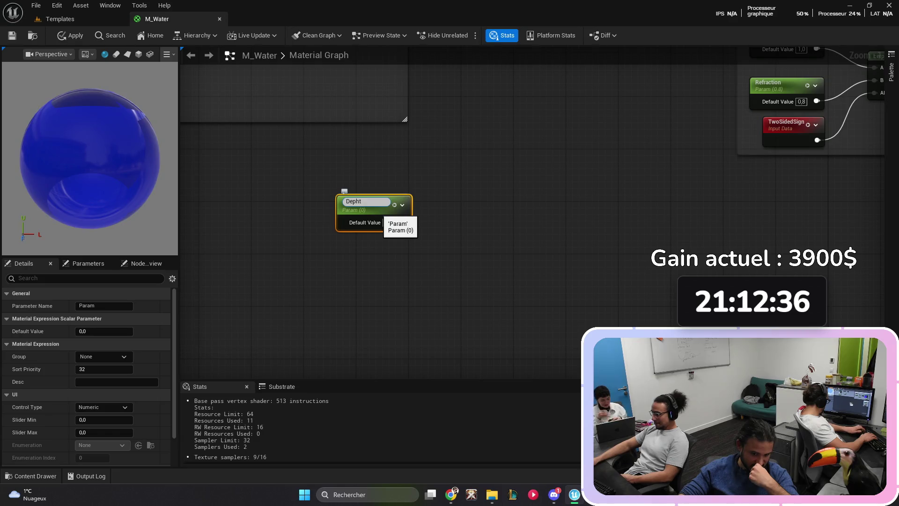
pyautogui.write('FadeS')
pyautogui.write('ist')
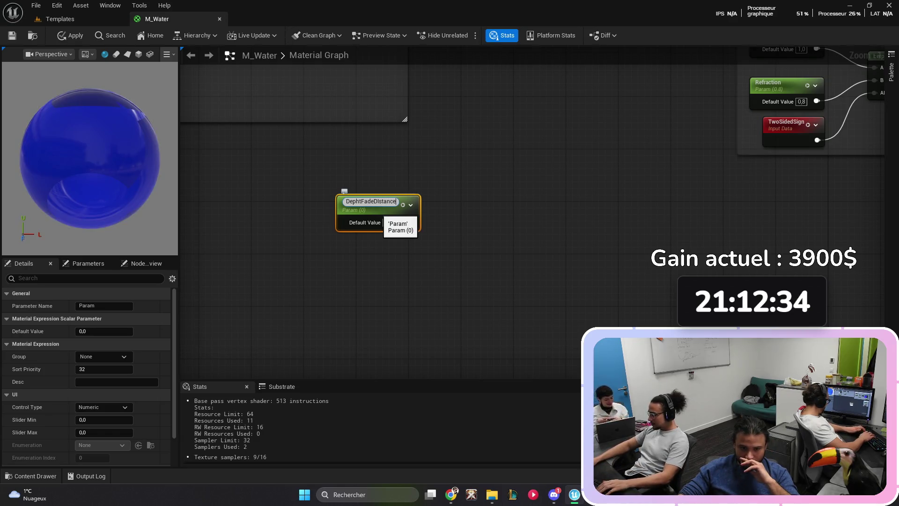
pyautogui.write('sparency')
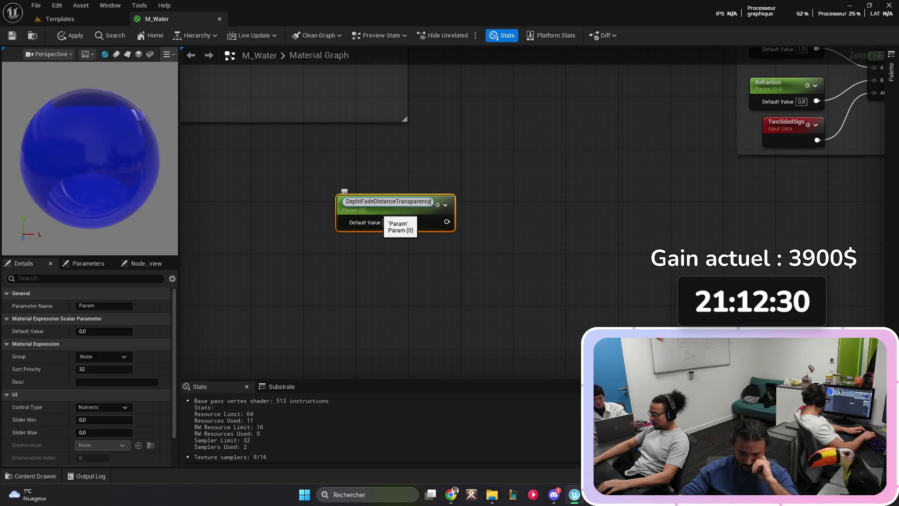
pyautogui.press('Return')
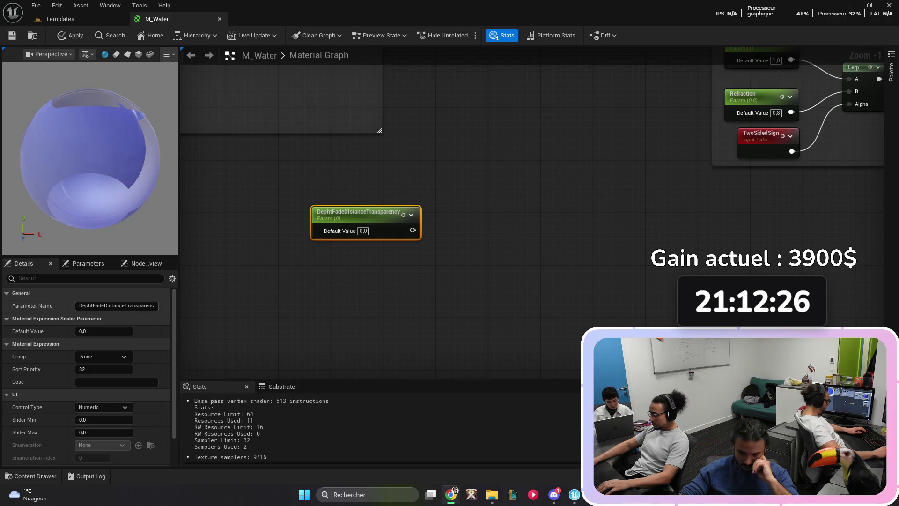
pyautogui.press('Return')
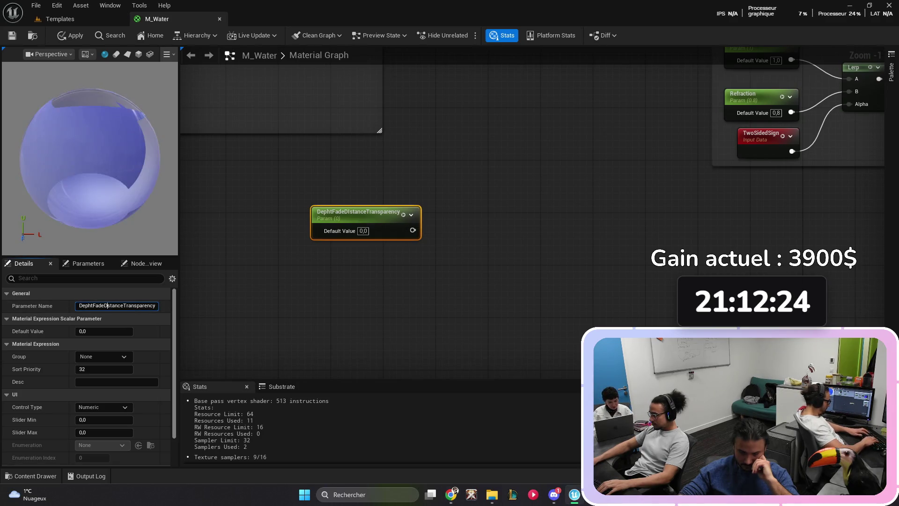
pyautogui.click(420, 245)
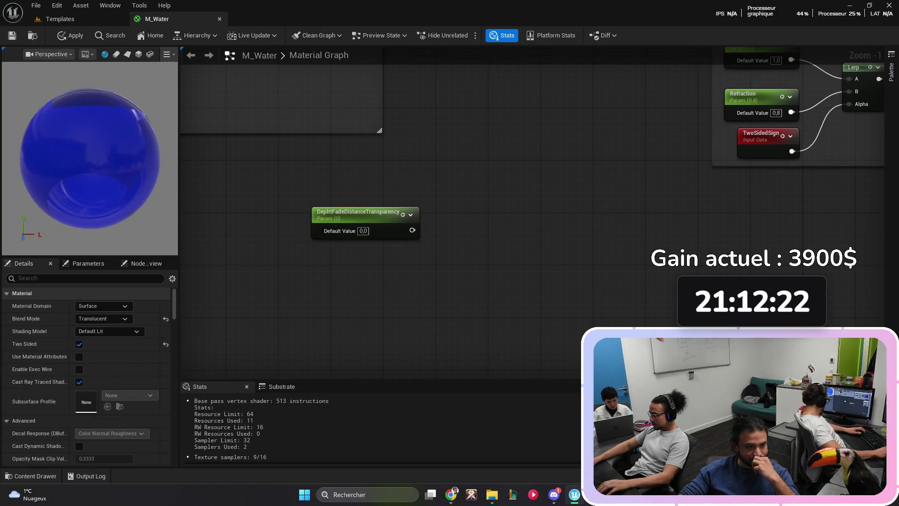
pyautogui.click(315, 223)
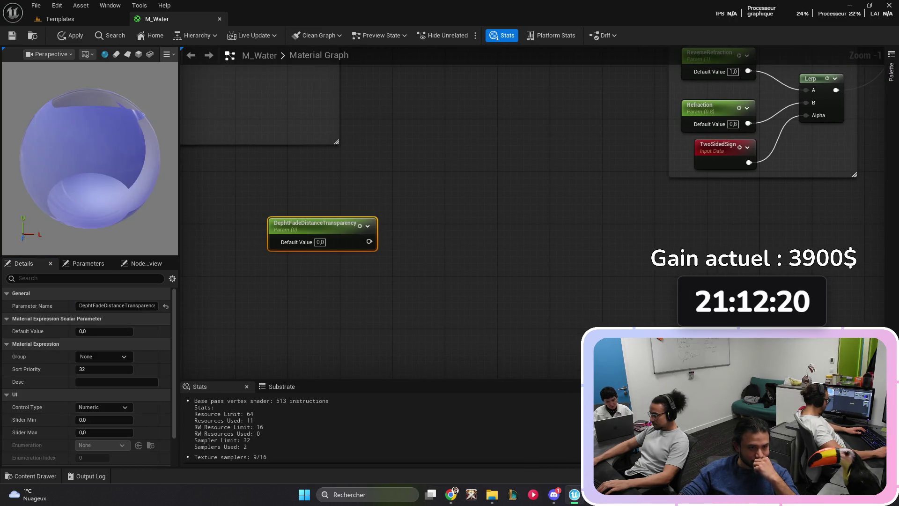
# Step: Set the DephtFadeDistanceTransparency default value to 500
pyautogui.click(104, 331)
pyautogui.write('50')
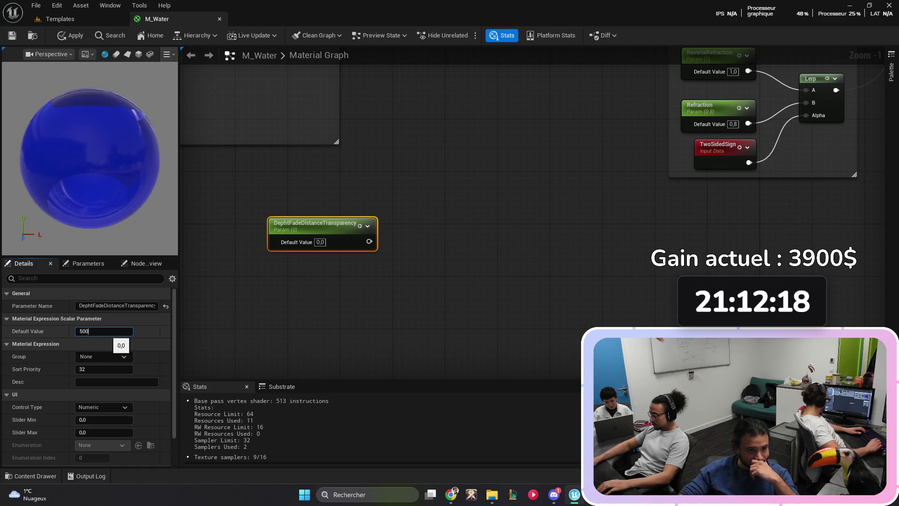
pyautogui.press('Return')
pyautogui.moveTo(429, 256)
pyautogui.mouseDown()
pyautogui.moveTo(341, 290)
pyautogui.moveTo(365, 269)
pyautogui.moveTo(478, 225)
pyautogui.moveTo(417, 228)
pyautogui.mouseUp()
pyautogui.scroll(-1, 328, 202)
pyautogui.click(377, 187)
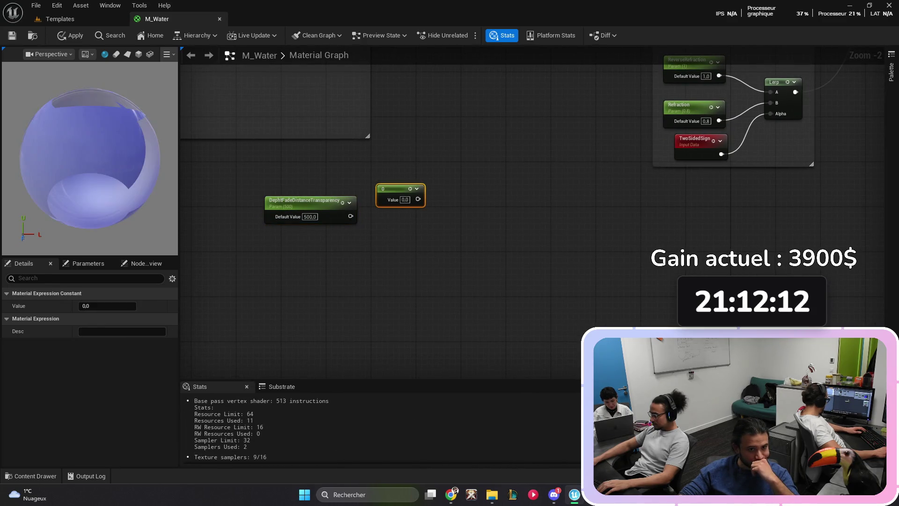
pyautogui.click(107, 306)
pyautogui.write('1')
pyautogui.press('Return')
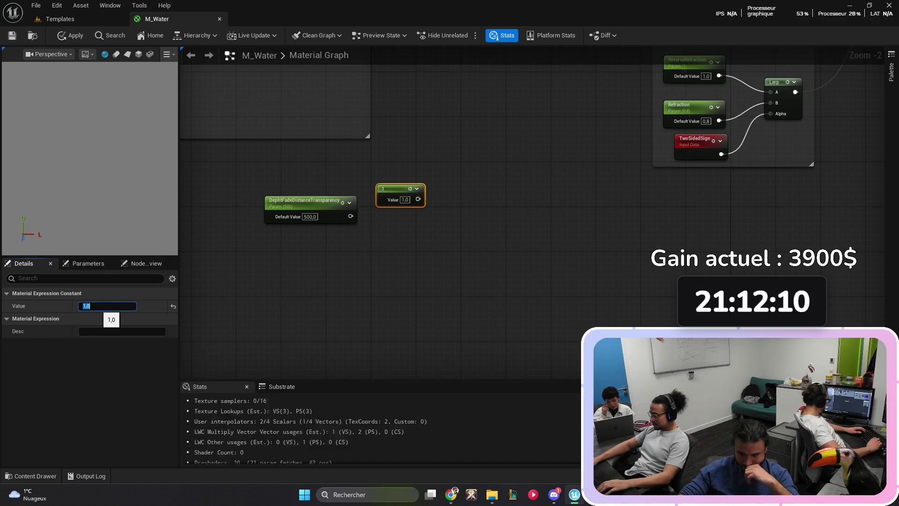
pyautogui.moveTo(393, 189)
pyautogui.mouseDown()
pyautogui.moveTo(309, 172)
pyautogui.moveTo(320, 172)
pyautogui.mouseUp()
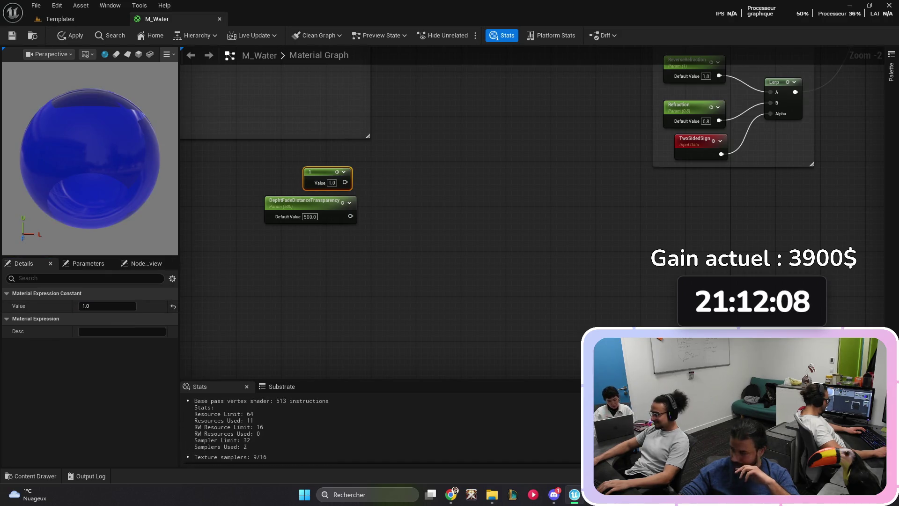
pyautogui.click(370, 288)
pyautogui.rightClick(370, 289)
pyautogui.write('depth')
pyautogui.press('Return')
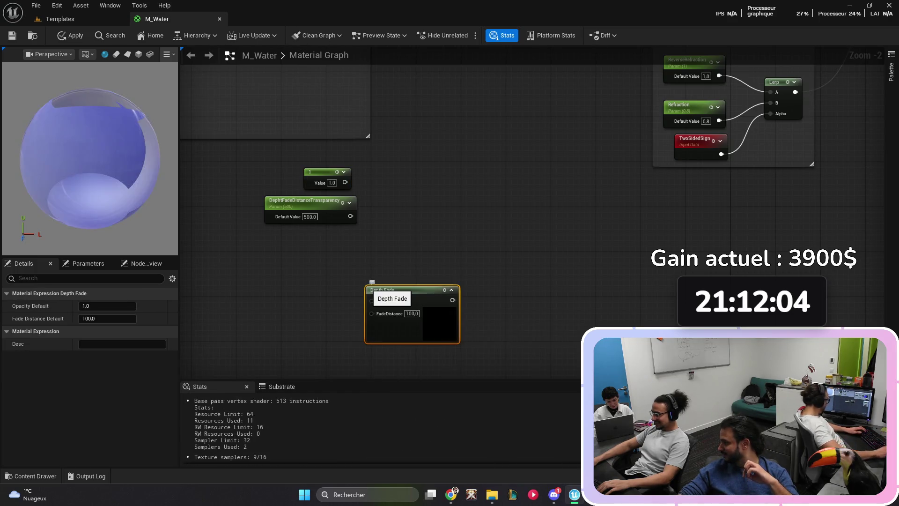
pyautogui.moveTo(388, 289); pyautogui.dragTo(417, 179)
pyautogui.moveTo(345, 182); pyautogui.dragTo(400, 188)
pyautogui.moveTo(350, 216); pyautogui.dragTo(400, 199)
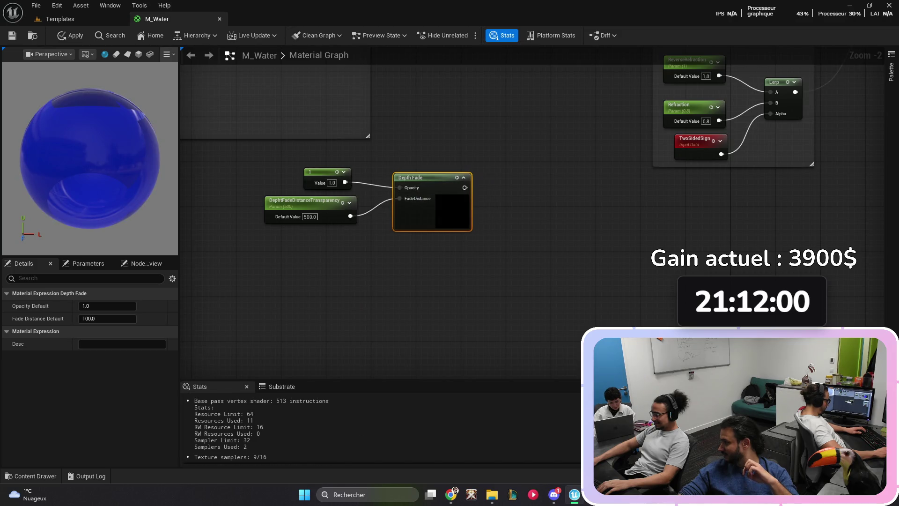
pyautogui.click(436, 287)
pyautogui.moveTo(435, 287); pyautogui.dragTo(348, 314)
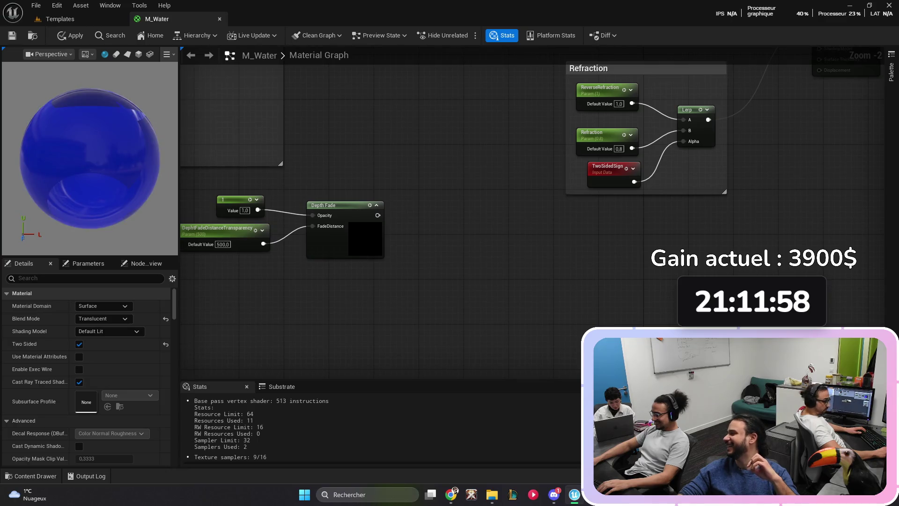
pyautogui.moveTo(328, 205); pyautogui.dragTo(305, 200)
pyautogui.hotkey('ctrl', 'z')
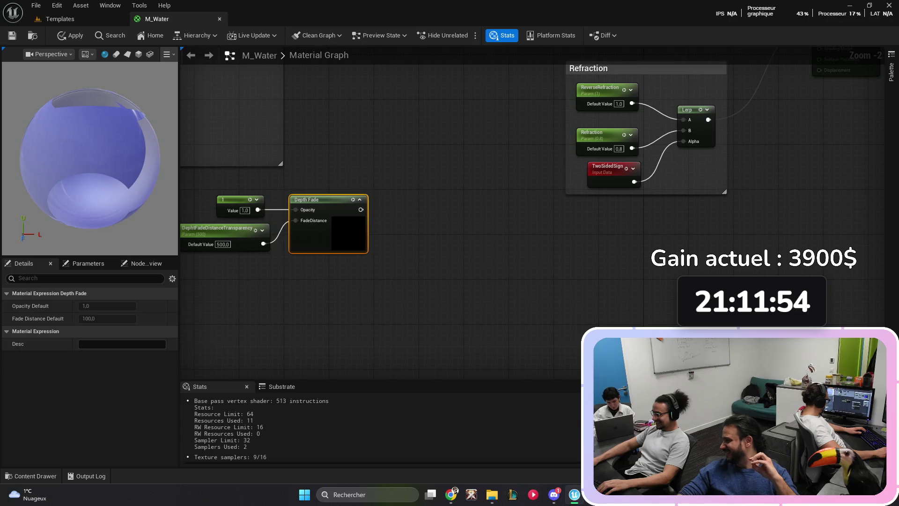
pyautogui.click(462, 218)
pyautogui.moveTo(462, 217); pyautogui.dragTo(458, 241)
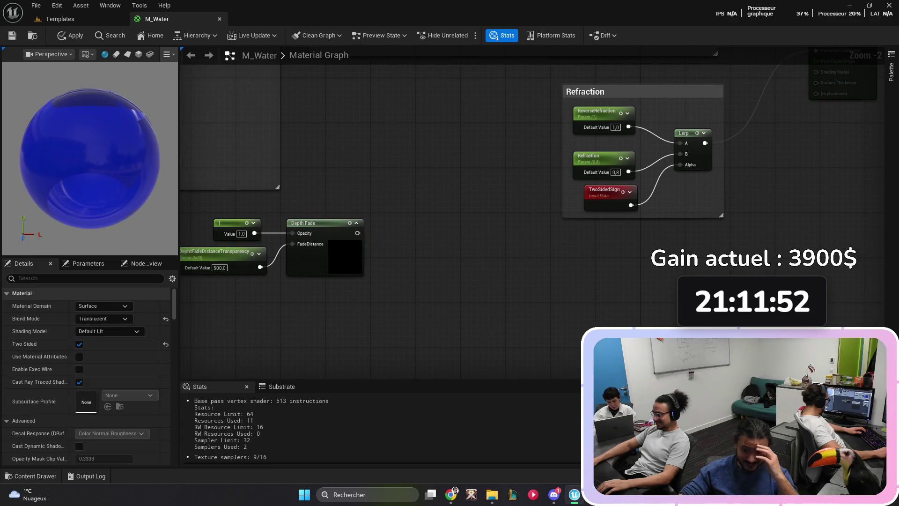
# Step: Add a Clamp node and wire the Depth Fade output into it
pyautogui.rightClick(405, 226)
pyautogui.write('clamp')
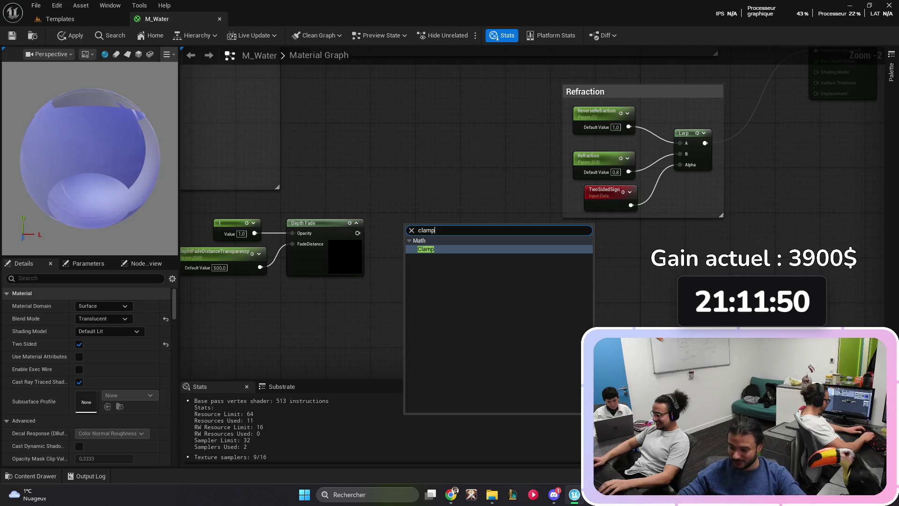
pyautogui.press('Return')
pyautogui.moveTo(358, 233)
pyautogui.mouseDown()
pyautogui.moveTo(405, 233)
pyautogui.moveTo(399, 223)
pyautogui.mouseUp()
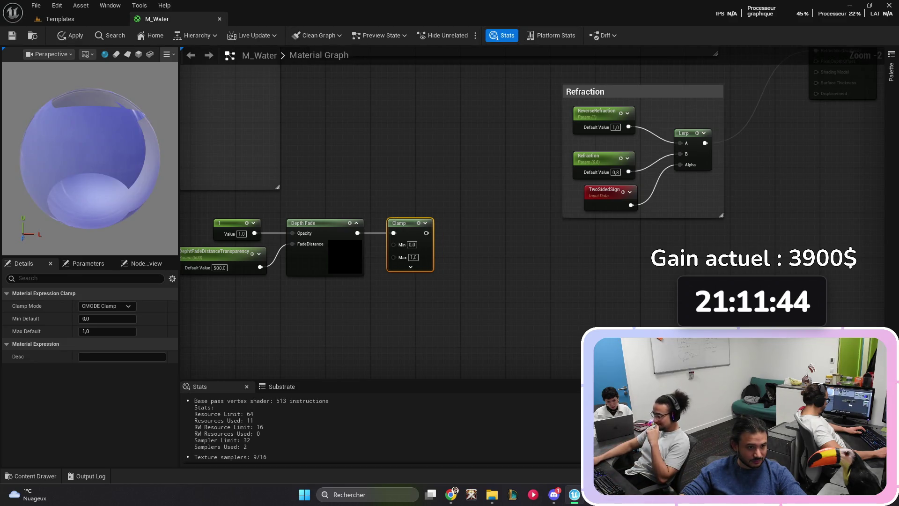
pyautogui.click(469, 304)
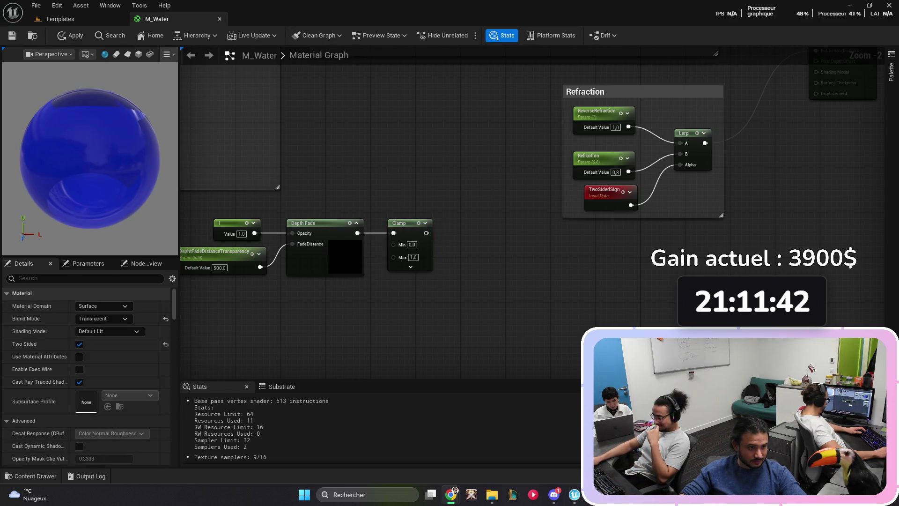
# Step: Add a scalar parameter named Transparency with default value 0,5 below Depth Fade
pyautogui.click(312, 312)
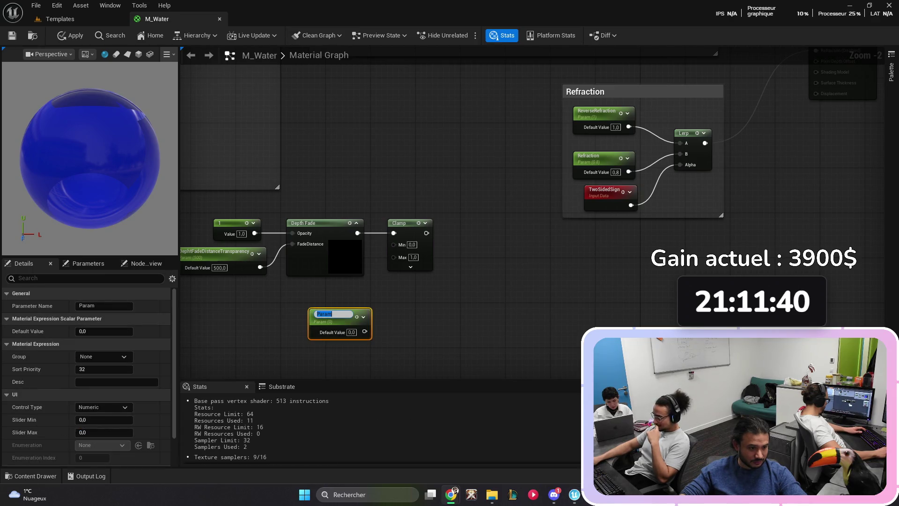
pyautogui.write('Translu')
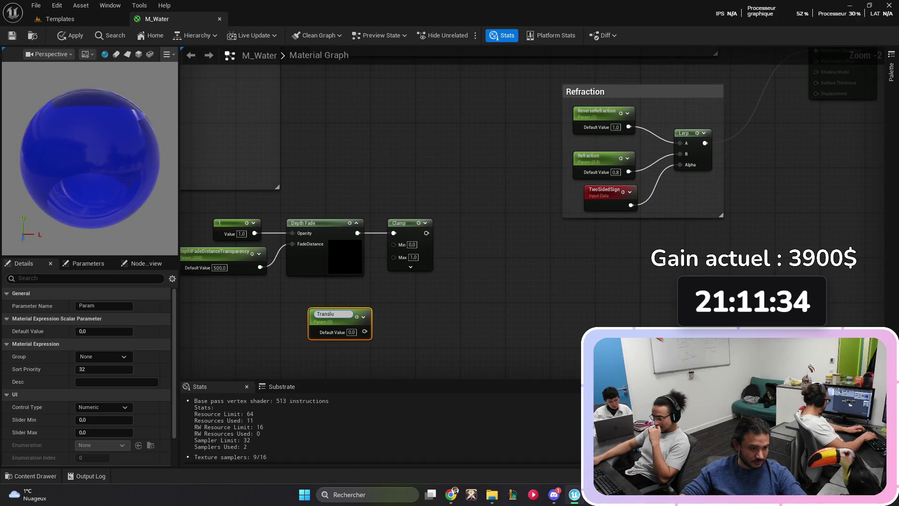
pyautogui.press('BackSpace')
pyautogui.press('BackSpace')
pyautogui.write('parency')
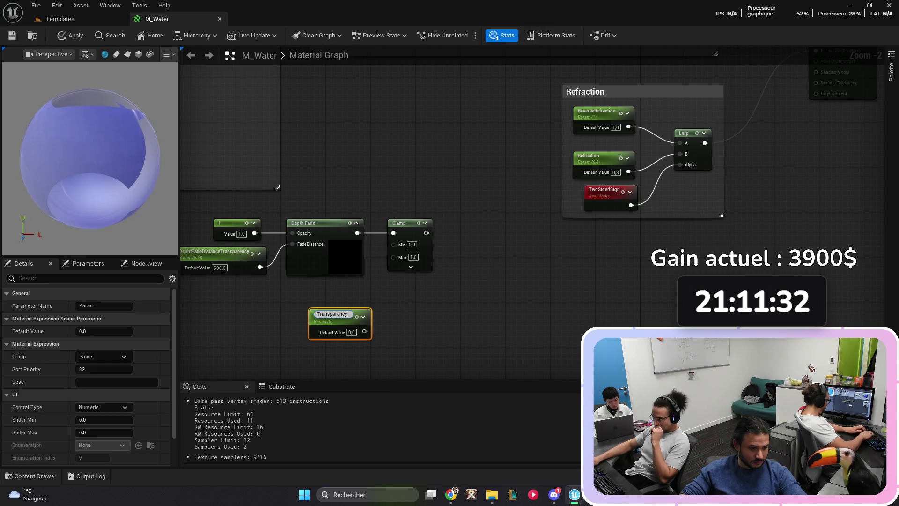
pyautogui.press('Return')
pyautogui.moveTo(330, 315)
pyautogui.mouseDown()
pyautogui.moveTo(303, 298)
pyautogui.moveTo(308, 303)
pyautogui.mouseUp()
pyautogui.click(104, 331)
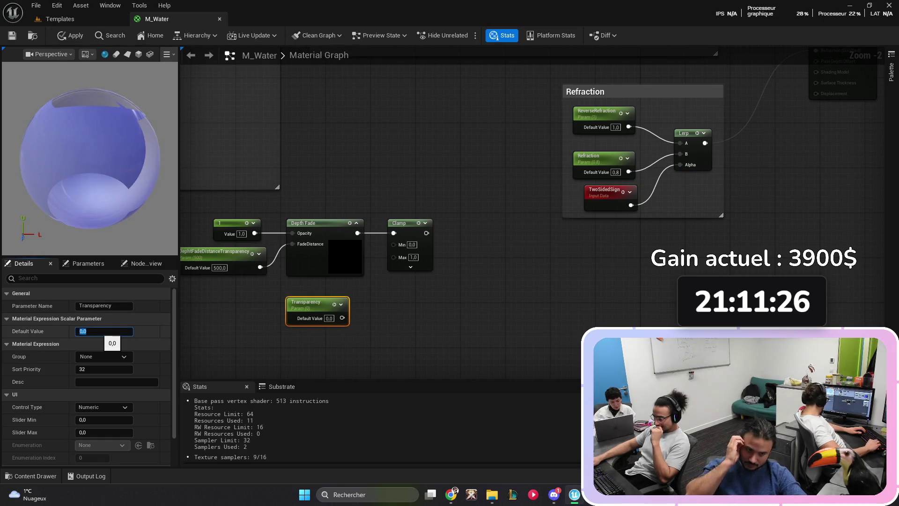
pyautogui.write('0,5')
pyautogui.press('Return')
# Step: Connect Transparency to the Clamp's Min input and shift the opacity nodes down
pyautogui.moveTo(343, 318)
pyautogui.mouseDown()
pyautogui.moveTo(391, 295)
pyautogui.moveTo(393, 257)
pyautogui.mouseUp()
pyautogui.moveTo(312, 302); pyautogui.dragTo(393, 245)
pyautogui.click(449, 281)
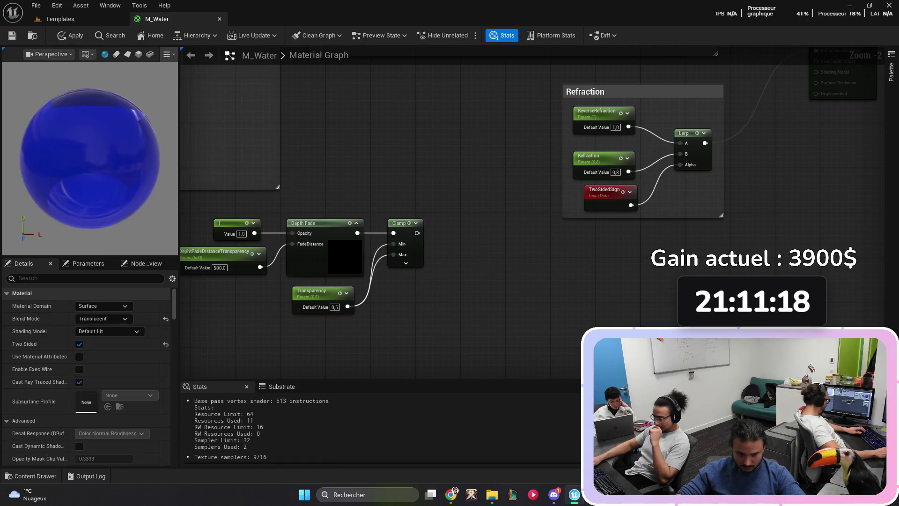
pyautogui.keyDown('alt'); pyautogui.click(394, 254); pyautogui.keyUp('alt')
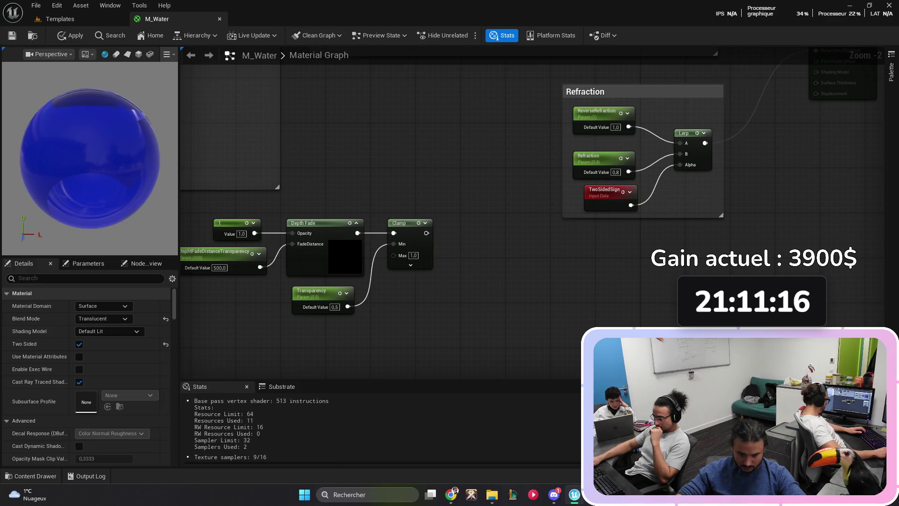
pyautogui.moveTo(529, 295); pyautogui.dragTo(262, 185)
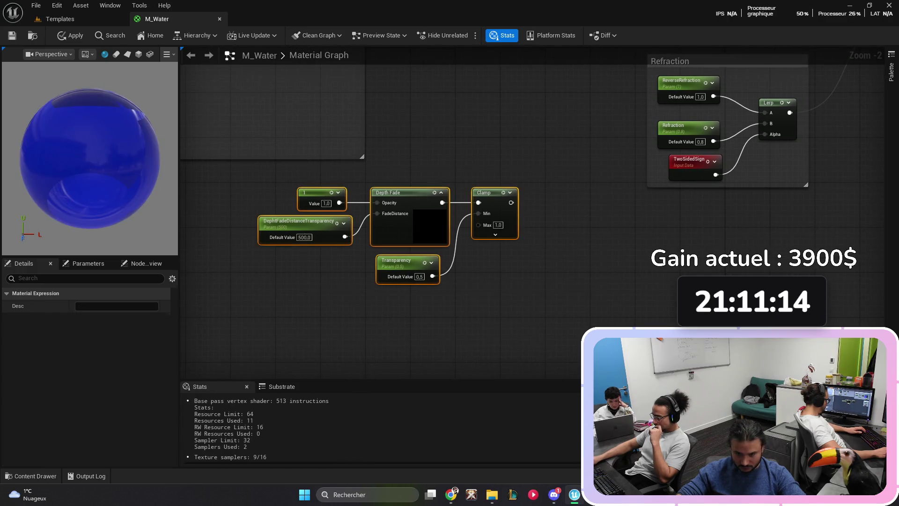
pyautogui.moveTo(323, 193); pyautogui.dragTo(323, 209)
# Step: Wrap the Depth Fade, Clamp and Transparency nodes in a resized comment titled 'Opacity'
pyautogui.click(264, 194)
pyautogui.press('c')
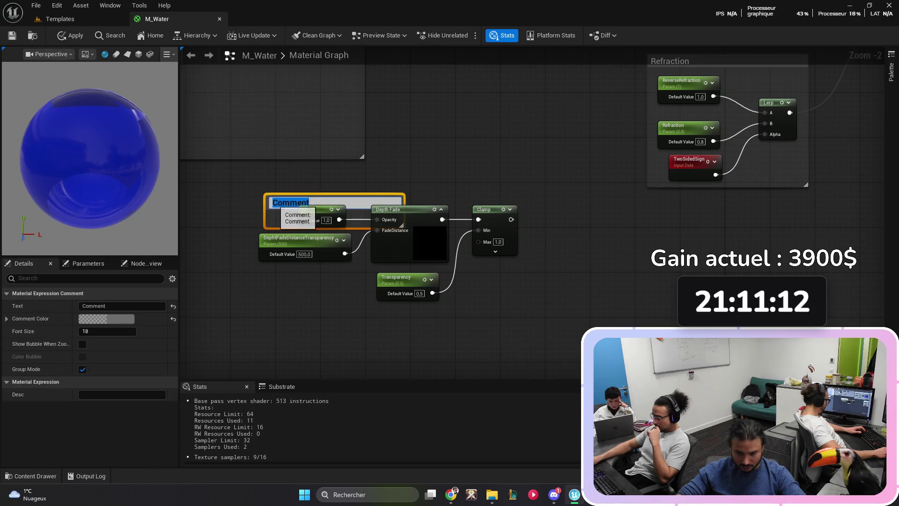
pyautogui.press('Return')
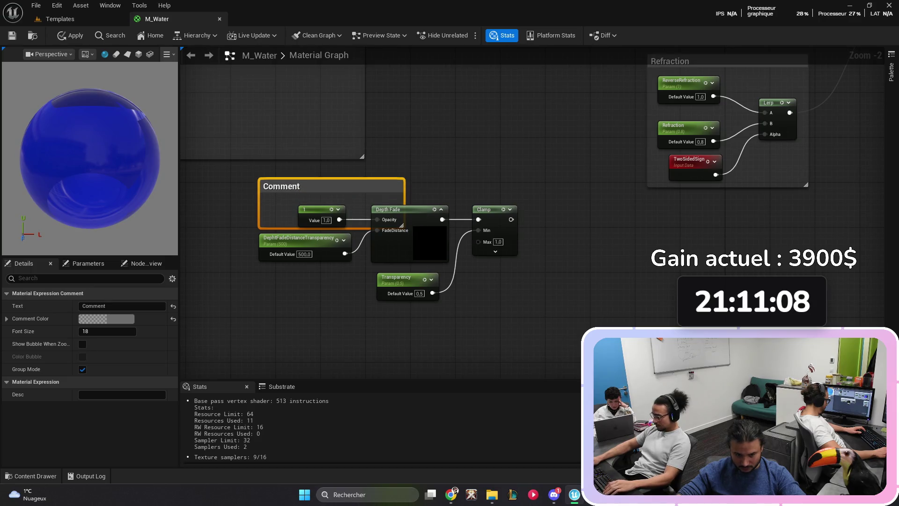
pyautogui.moveTo(253, 228); pyautogui.dragTo(247, 312)
pyautogui.click(281, 342)
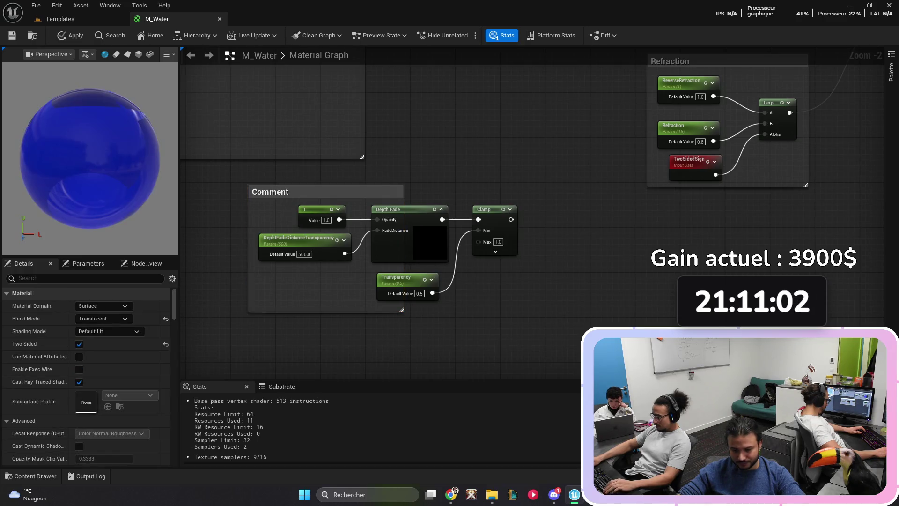
pyautogui.click(281, 191)
pyautogui.moveTo(401, 310); pyautogui.dragTo(525, 310)
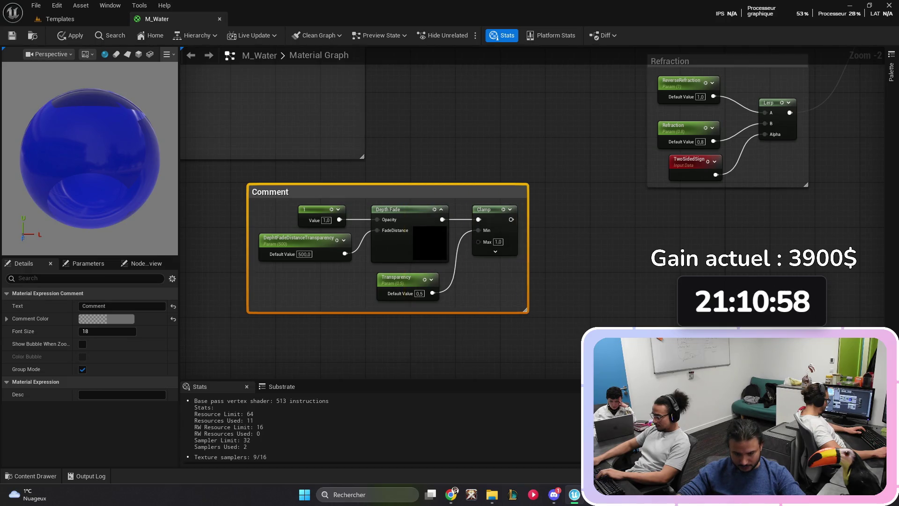
pyautogui.click(122, 306)
pyautogui.write('O')
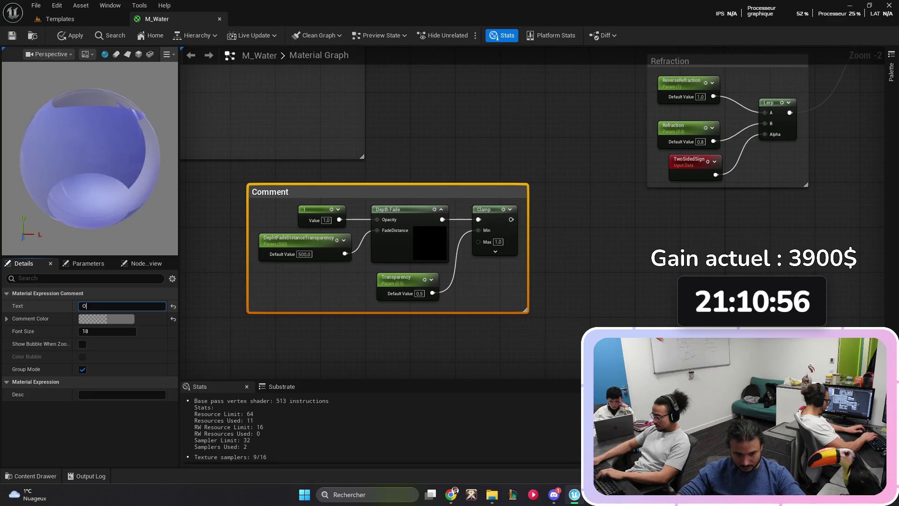
pyautogui.write('pacity')
pyautogui.press('Return')
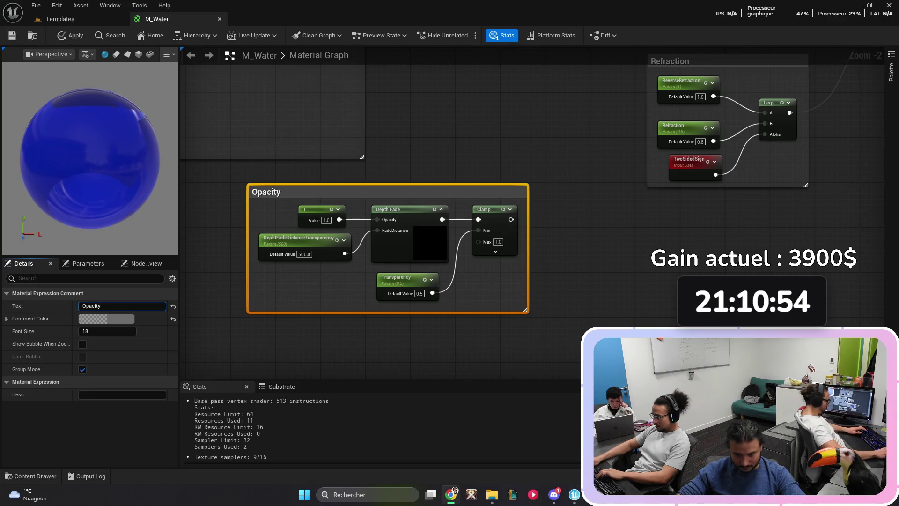
pyautogui.moveTo(388, 267)
pyautogui.mouseDown()
pyautogui.moveTo(749, 170)
pyautogui.moveTo(753, 201)
pyautogui.moveTo(730, 192)
pyautogui.mouseUp()
# Step: Connect the Clamp output to the M_Water material's Opacity input
pyautogui.moveTo(721, 188)
pyautogui.mouseDown()
pyautogui.moveTo(683, 181)
pyautogui.moveTo(591, 226)
pyautogui.mouseUp()
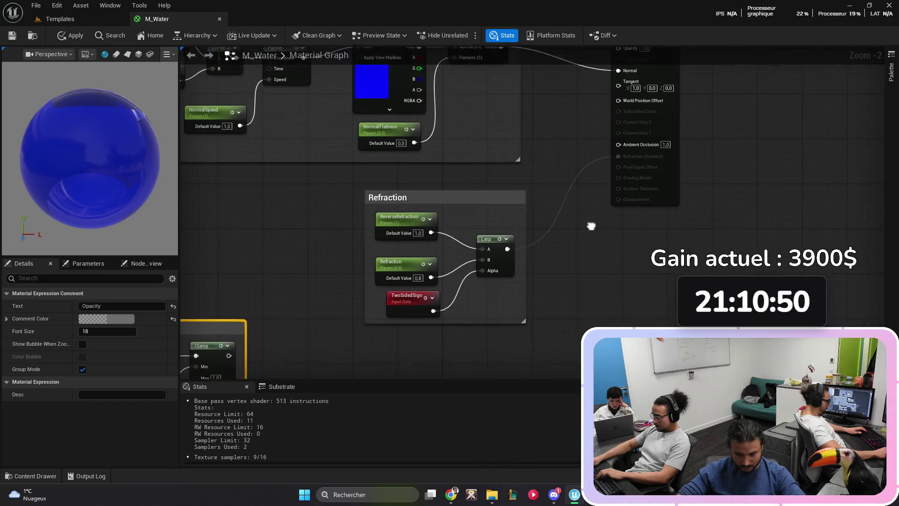
pyautogui.scroll(-1, 591, 227)
pyautogui.moveTo(264, 334)
pyautogui.mouseDown()
pyautogui.moveTo(594, 194)
pyautogui.moveTo(612, 69)
pyautogui.moveTo(617, 116)
pyautogui.mouseUp()
pyautogui.scroll(-3, 453, 276)
pyautogui.scroll(2, 453, 276)
# Step: Place the Opacity group beside the Refraction group, then apply and save M_Water
pyautogui.moveTo(656, 152); pyautogui.dragTo(689, 145)
pyautogui.moveTo(388, 240)
pyautogui.mouseDown()
pyautogui.moveTo(503, 154)
pyautogui.moveTo(485, 144)
pyautogui.mouseUp()
pyautogui.press('Escape')
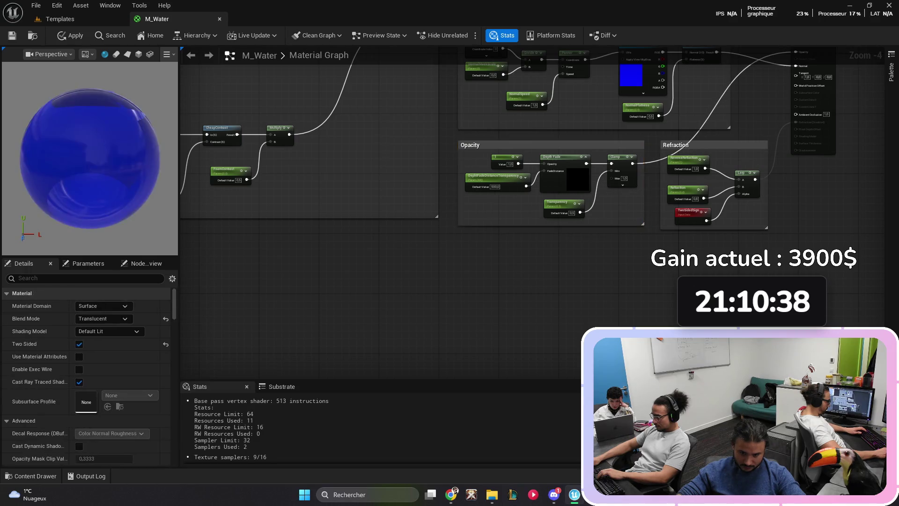
pyautogui.click(675, 144)
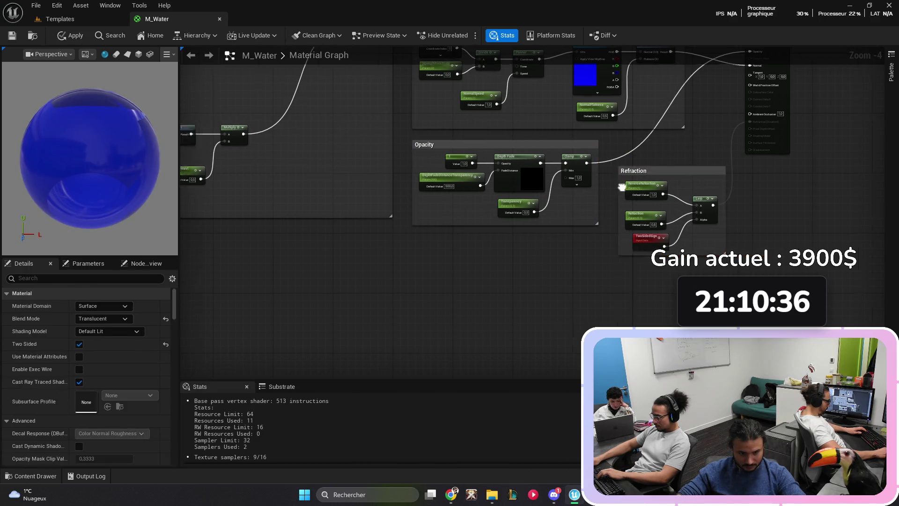
pyautogui.scroll(-1, 468, 187)
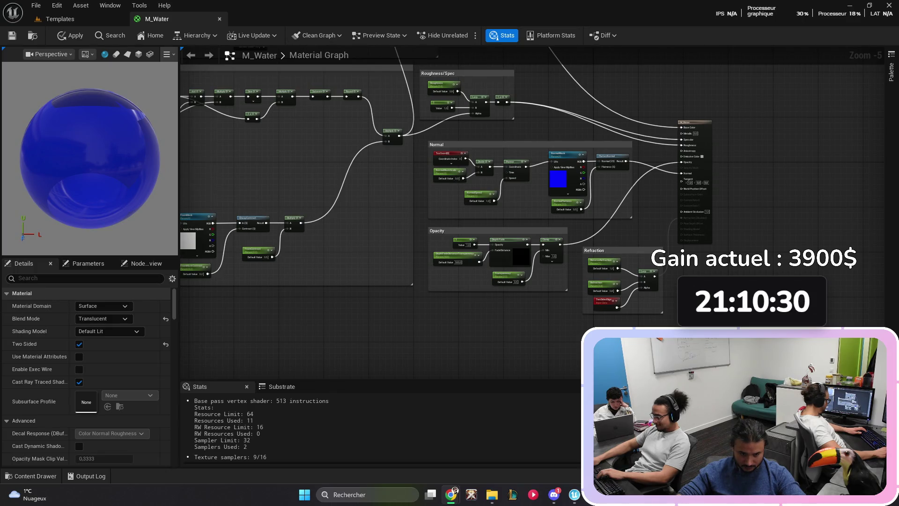
pyautogui.click(70, 35)
pyautogui.hotkey('ctrl', 's')
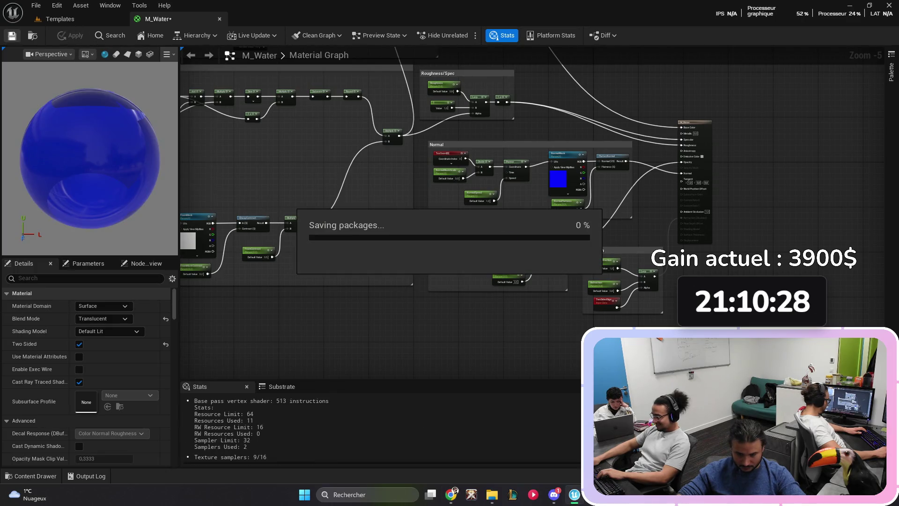
# Step: Trace the node feeding the Refraction input and zoom out to view the whole graph
pyautogui.scroll(4, 713, 225)
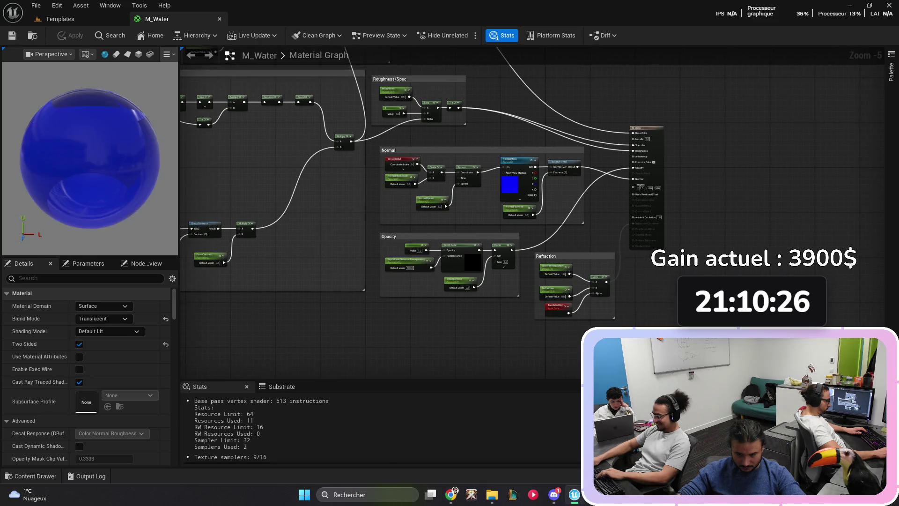
pyautogui.rightClick(656, 210)
pyautogui.press('Escape')
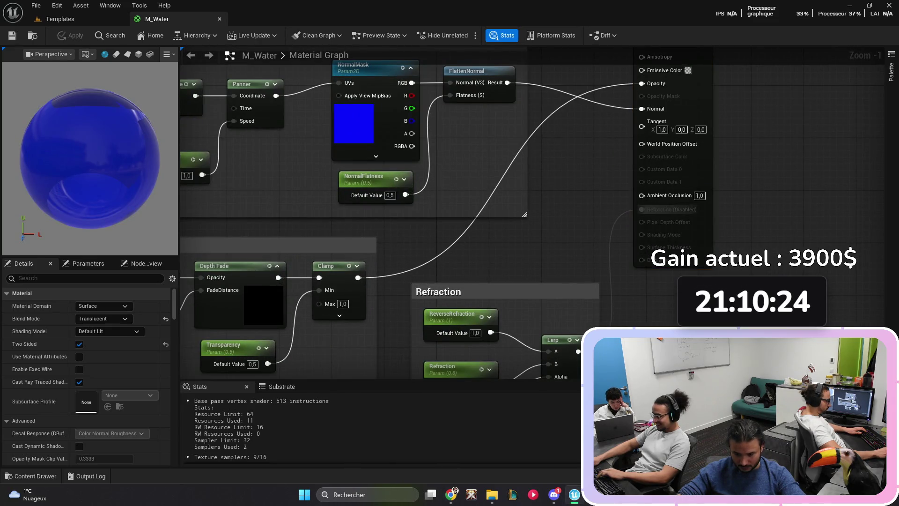
pyautogui.moveTo(762, 190); pyautogui.dragTo(706, 248)
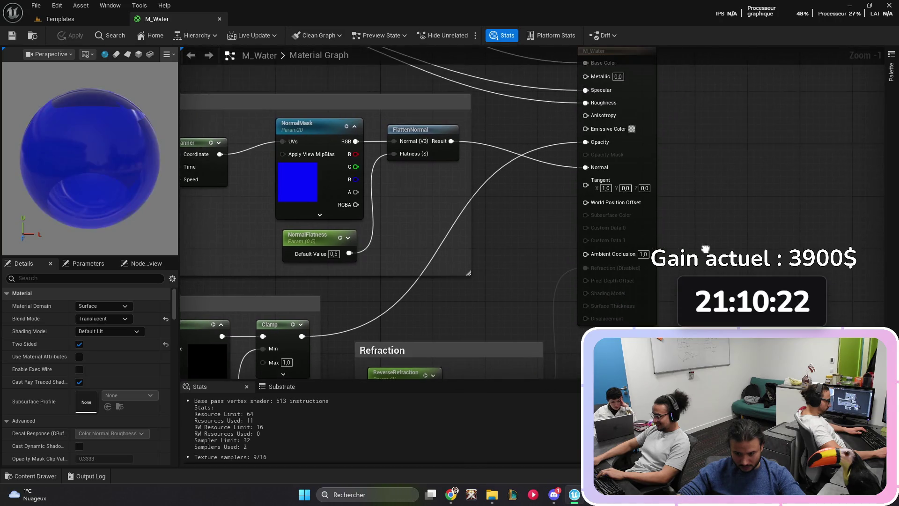
pyautogui.rightClick(617, 271)
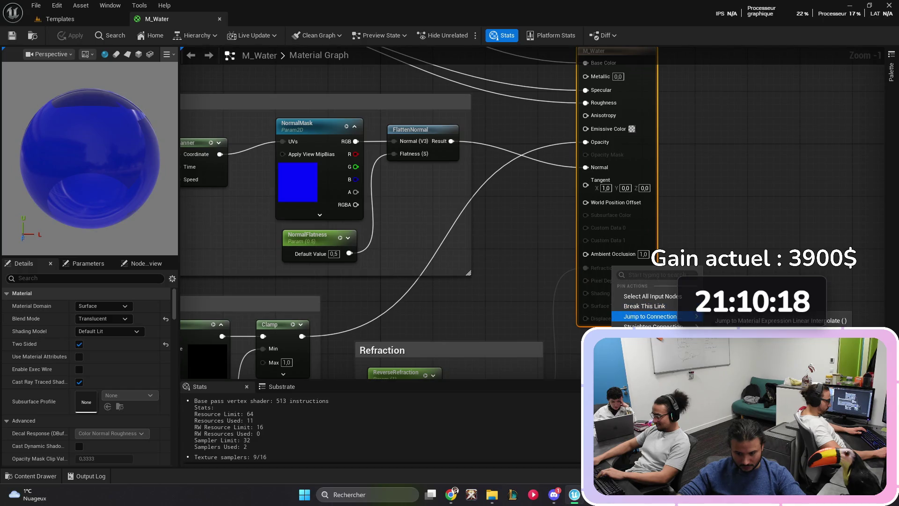
pyautogui.moveTo(651, 316)
pyautogui.click(773, 320)
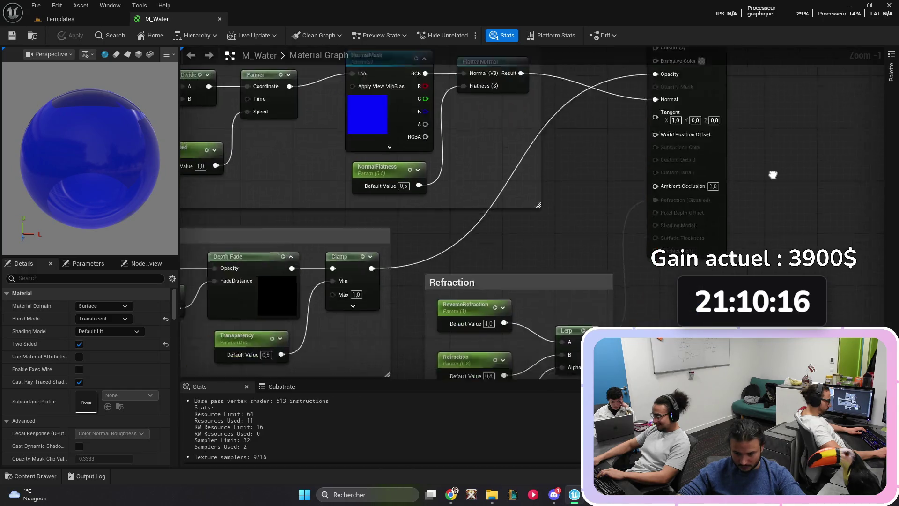
pyautogui.press('Home')
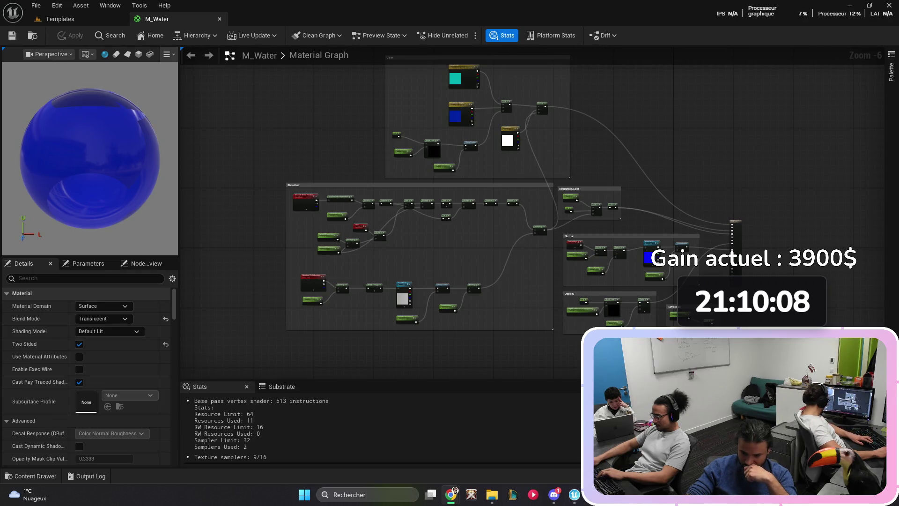
pyautogui.hotkey('ctrl', 'Tab')
pyautogui.hotkey('ctrl', 'Tab')
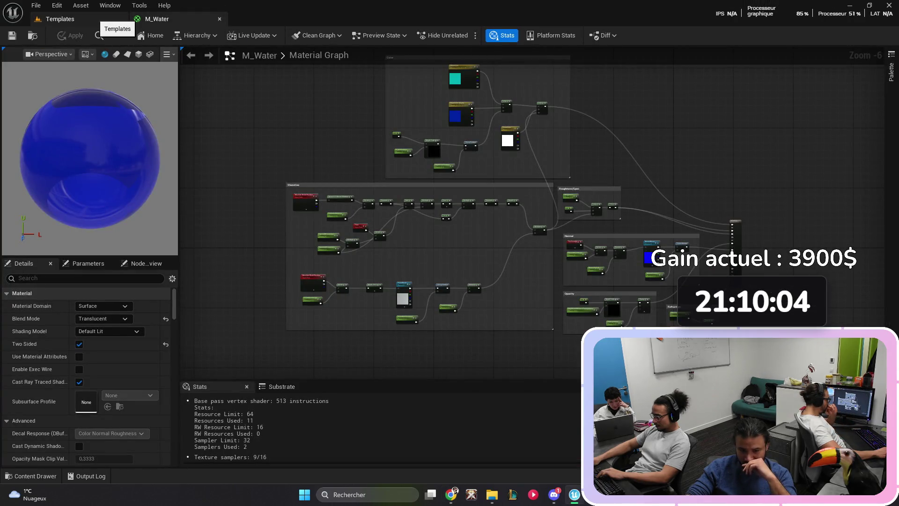
# Step: Close the M_Water editor and show the Water folder in the Content Drawer
pyautogui.click(104, 20)
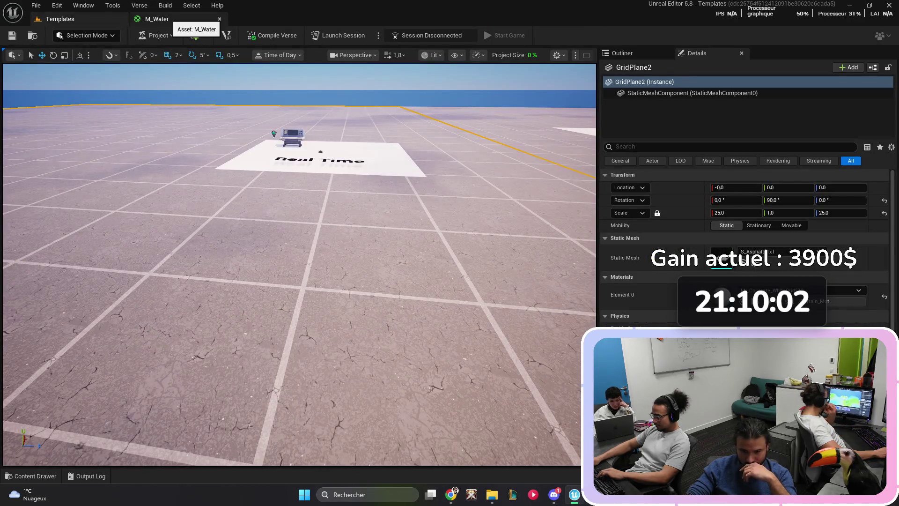
pyautogui.click(220, 18)
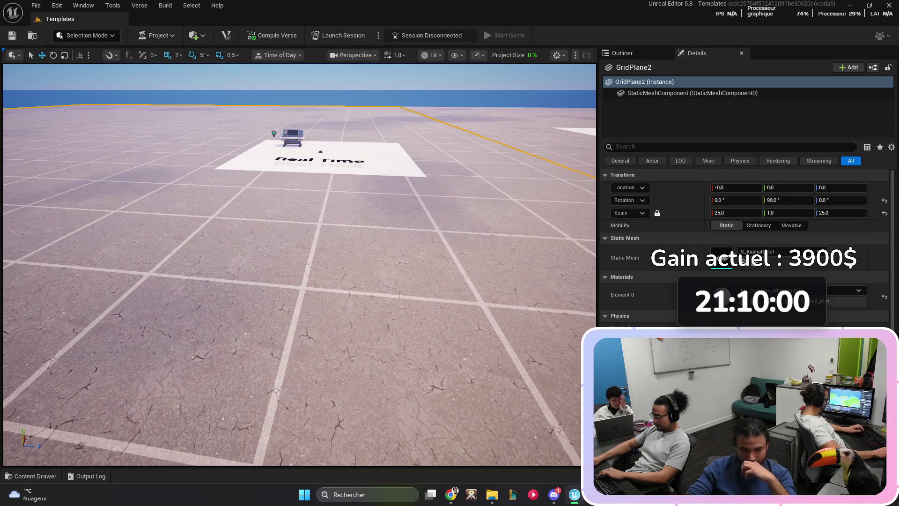
pyautogui.hotkey('ctrl', 'space')
# Step: Create MI_Water_Inst as a material instance of M_Water and open it
pyautogui.click(174, 284)
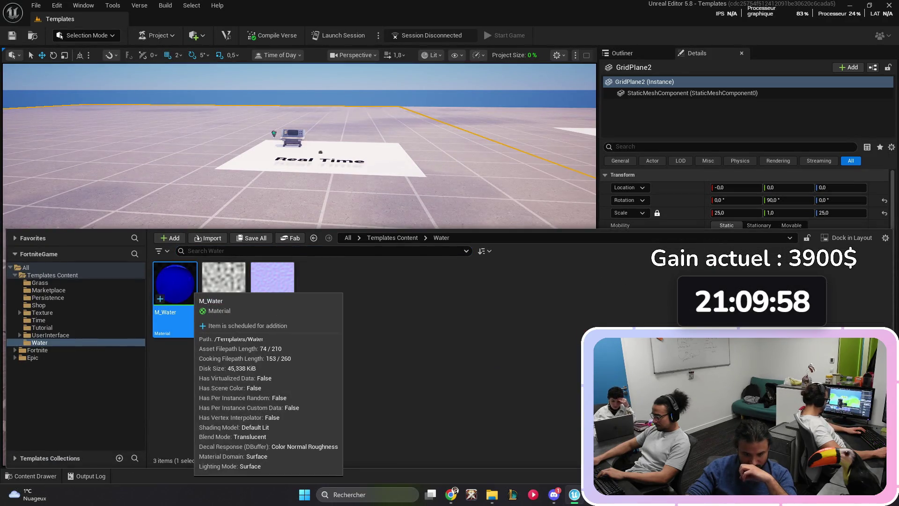
pyautogui.rightClick(174, 284)
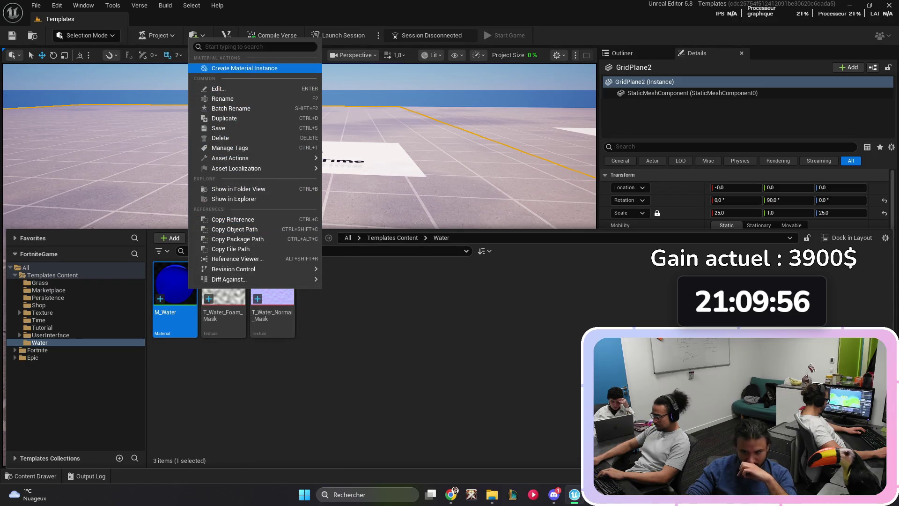
pyautogui.click(225, 68)
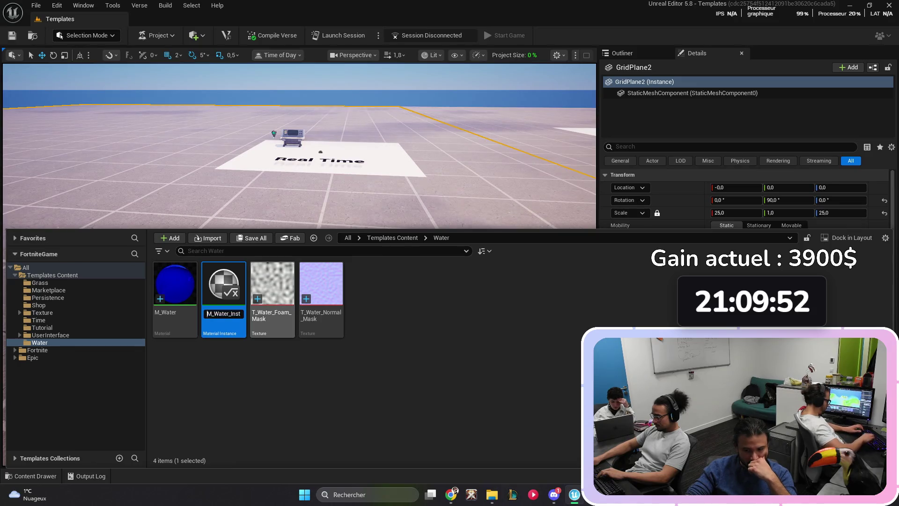
pyautogui.write('I')
pyautogui.press('Return')
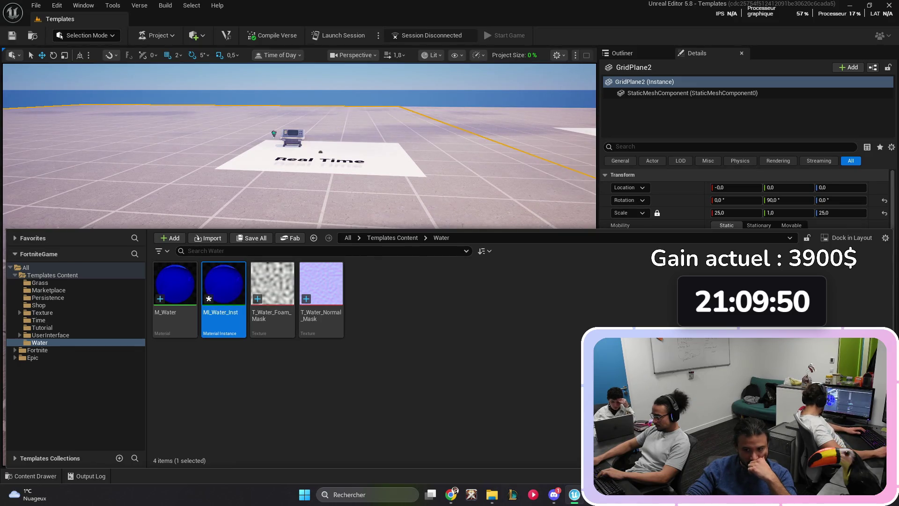
pyautogui.press('Return')
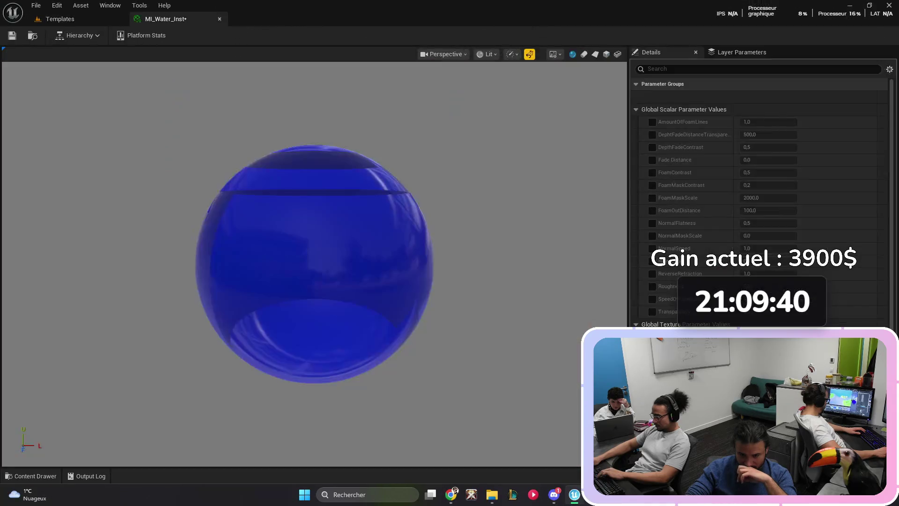
# Step: Return to the Templates level and reopen the Water folder in the Content Drawer
pyautogui.scroll(3, 300, 264)
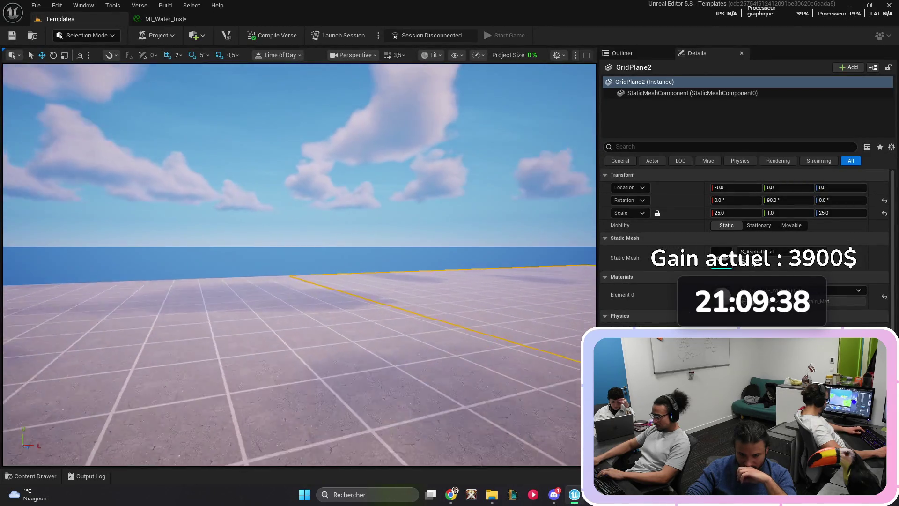
pyautogui.scroll(1, 299, 265)
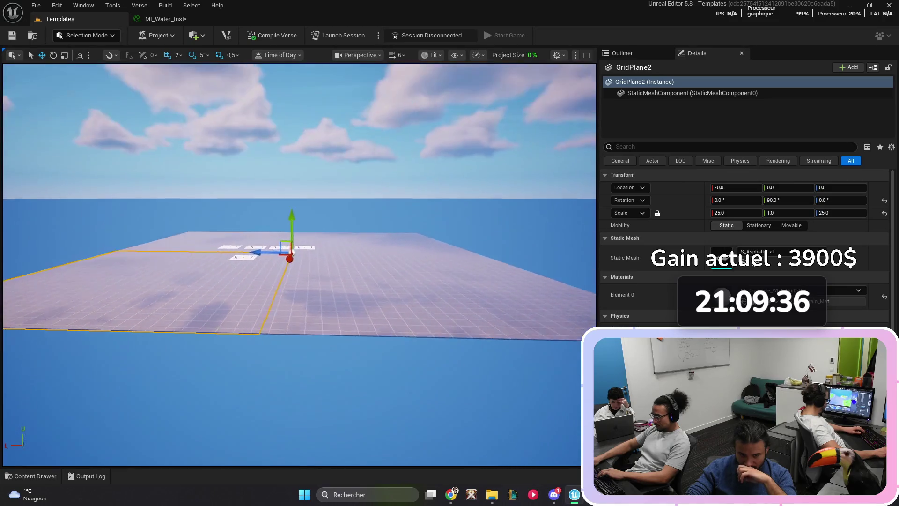
pyautogui.scroll(1, 300, 264)
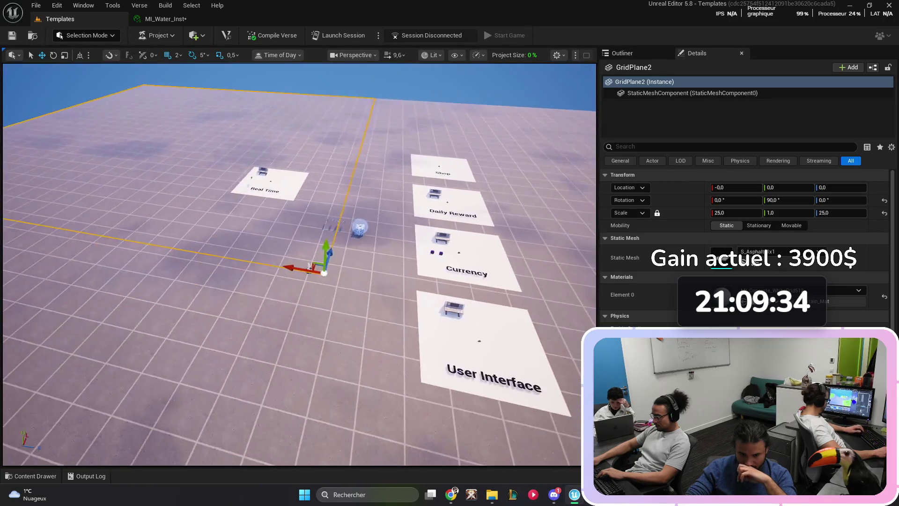
pyautogui.hotkey('ctrl', 'space')
# Step: Try the Landscape and Modeling editor modes, then return to Selection Mode
pyautogui.click(157, 35)
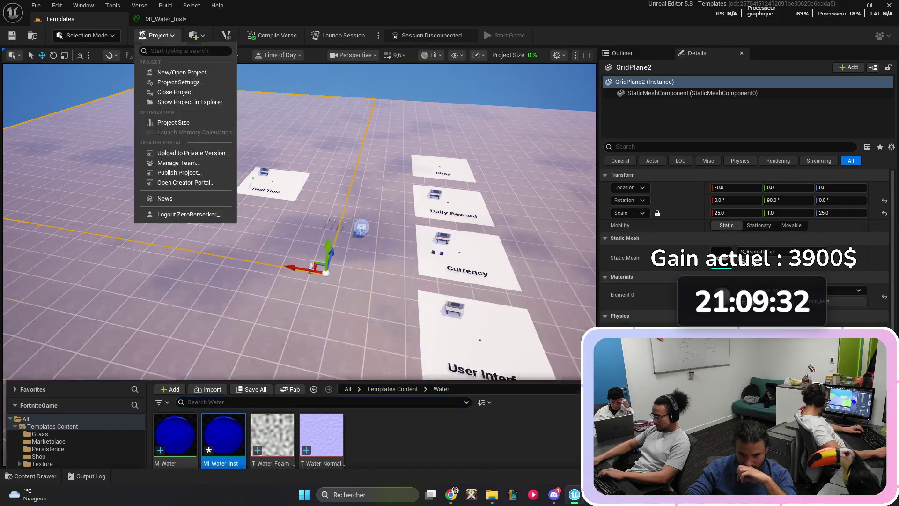
pyautogui.click(87, 36)
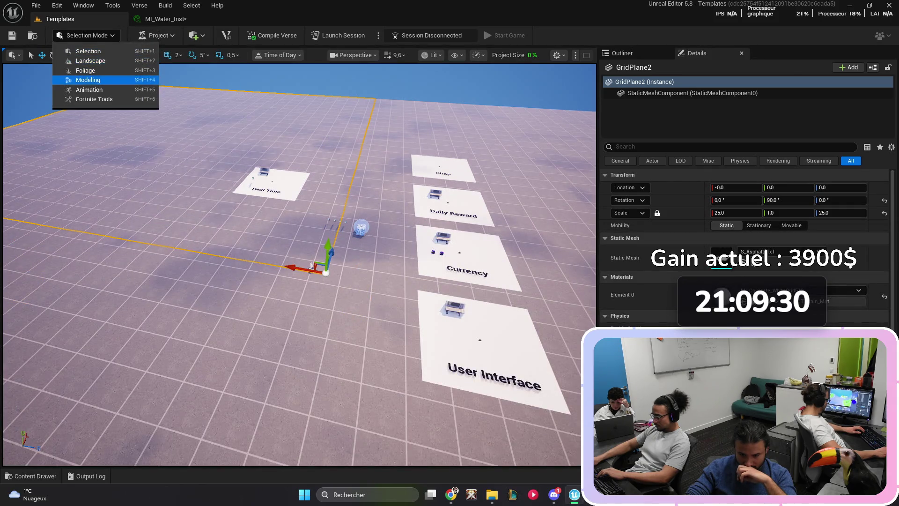
pyautogui.click(90, 61)
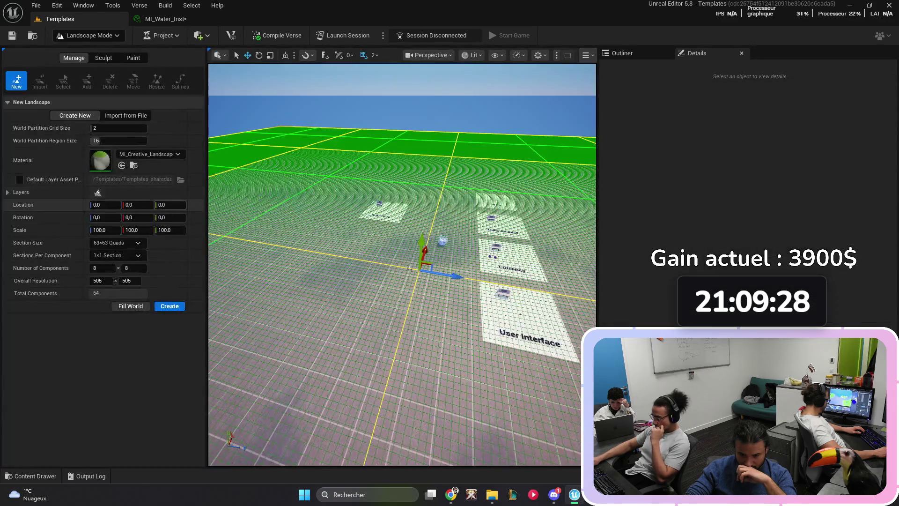
pyautogui.click(87, 35)
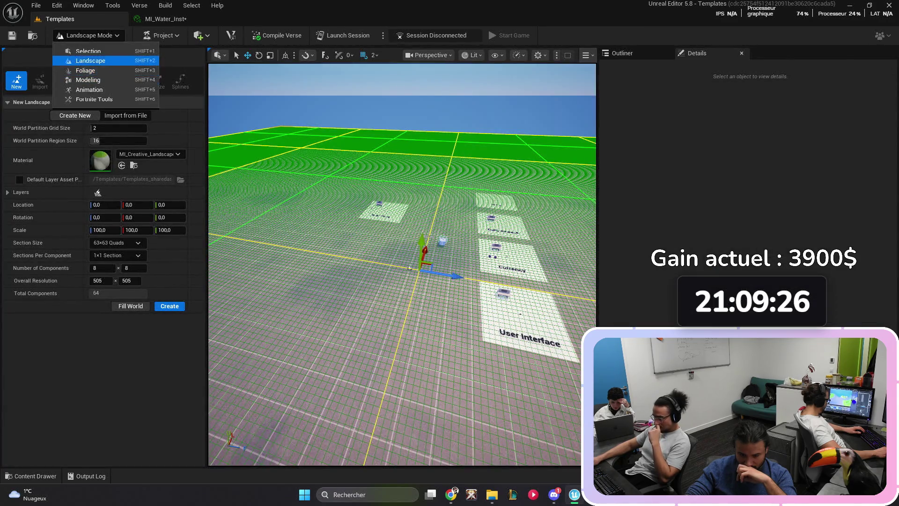
pyautogui.click(88, 50)
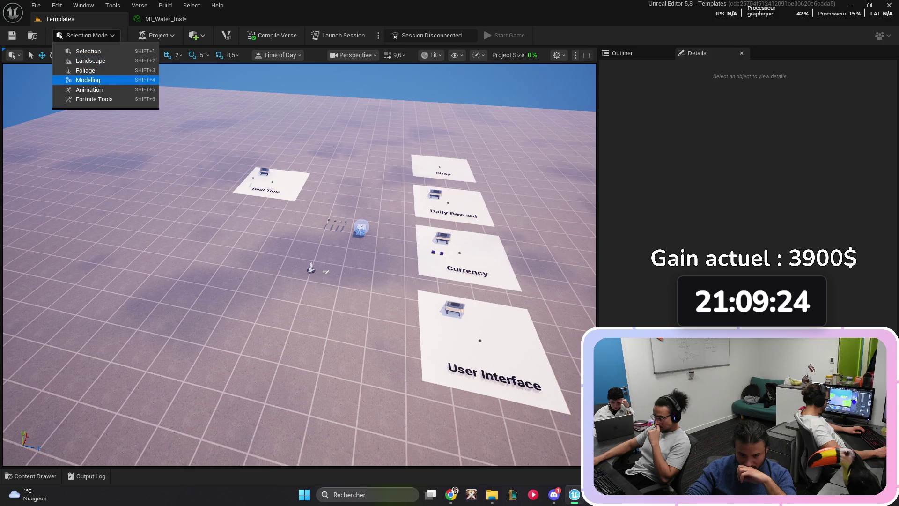
pyautogui.click(88, 80)
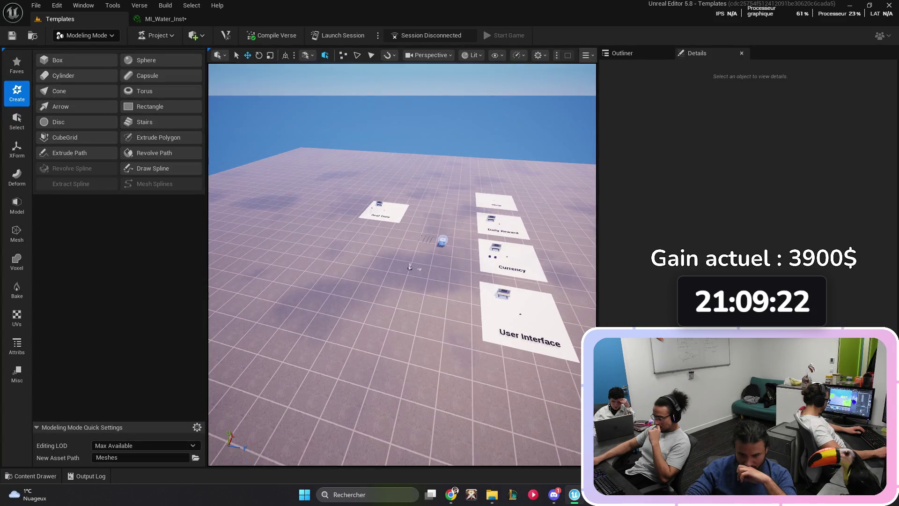
pyautogui.click(87, 35)
pyautogui.click(90, 61)
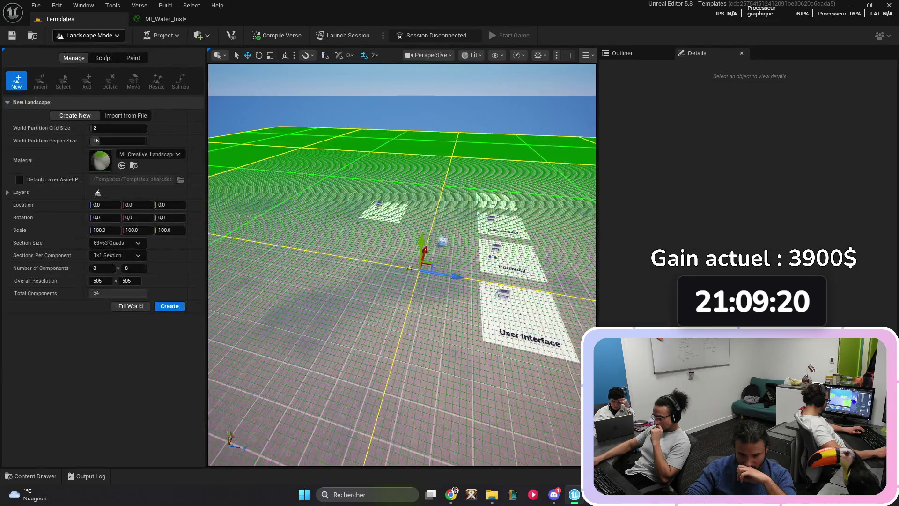
pyautogui.click(87, 35)
pyautogui.click(88, 50)
# Step: List the Water folder's four assets, including MI_Water_Inst, in the Content Drawer
pyautogui.click(156, 35)
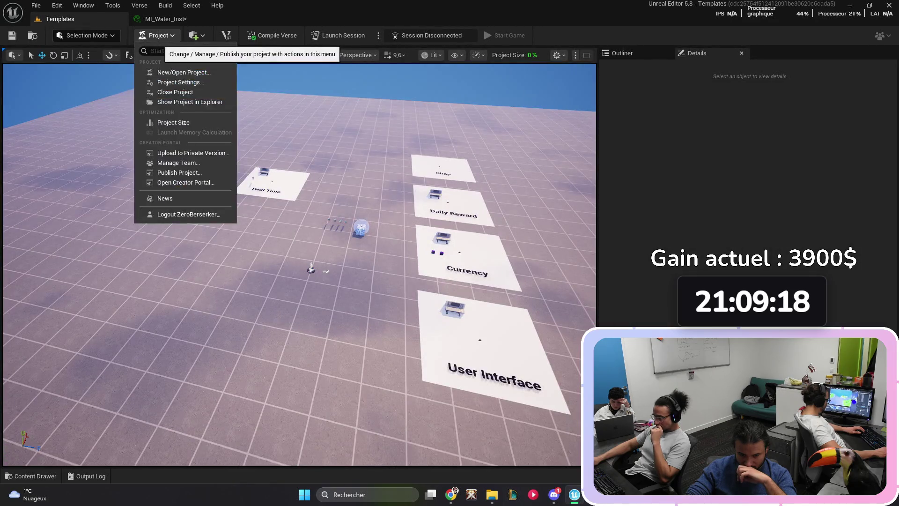
pyautogui.press('Escape')
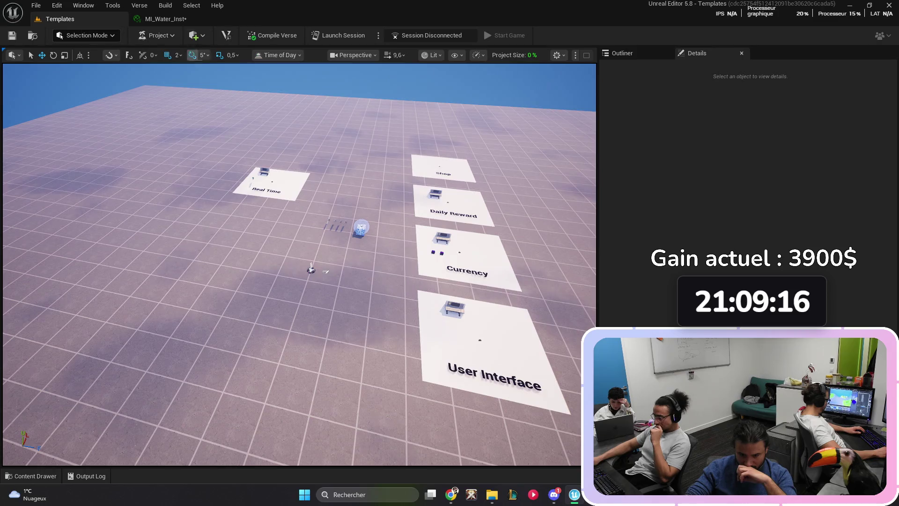
pyautogui.hotkey('ctrl', 'space')
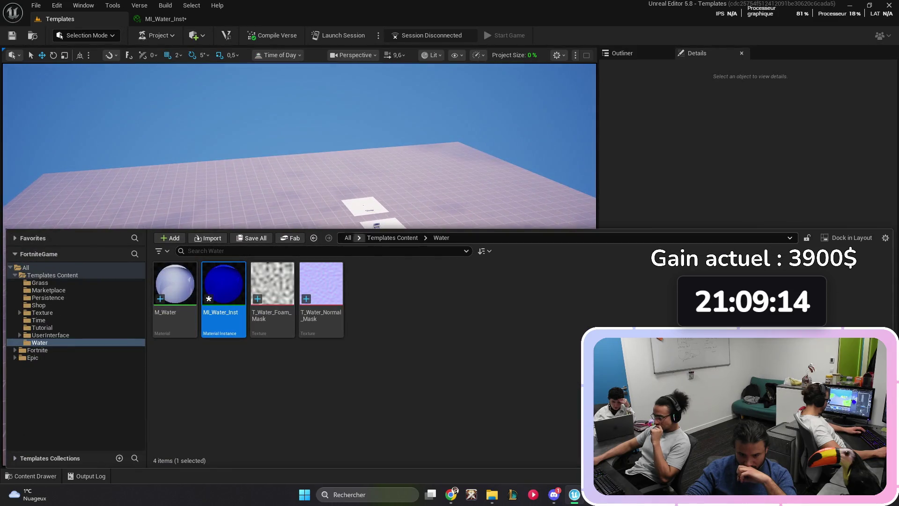
# Step: Search the content for water and place a CP_Cube_Water_4x4xhalf block in the level
pyautogui.click(26, 267)
pyautogui.write('waterr')
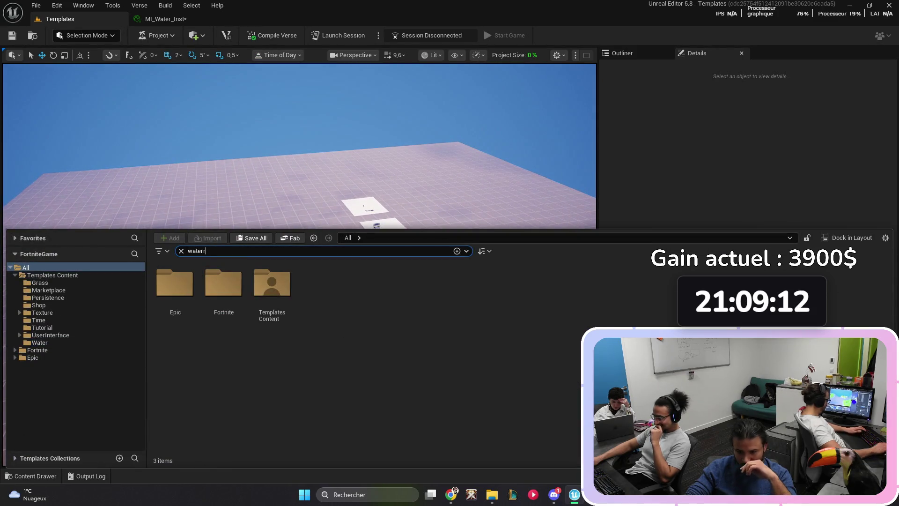
pyautogui.press('BackSpace')
pyautogui.scroll(-5, 374, 352)
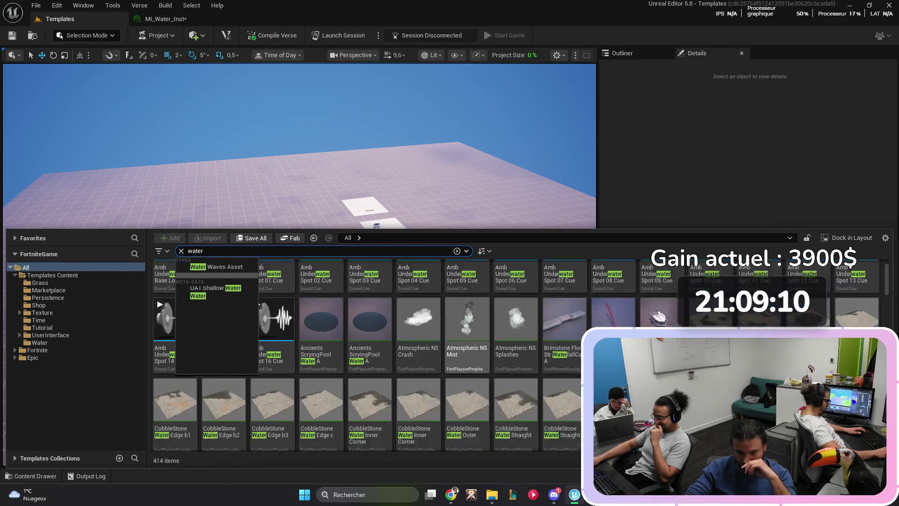
pyautogui.scroll(1, 375, 351)
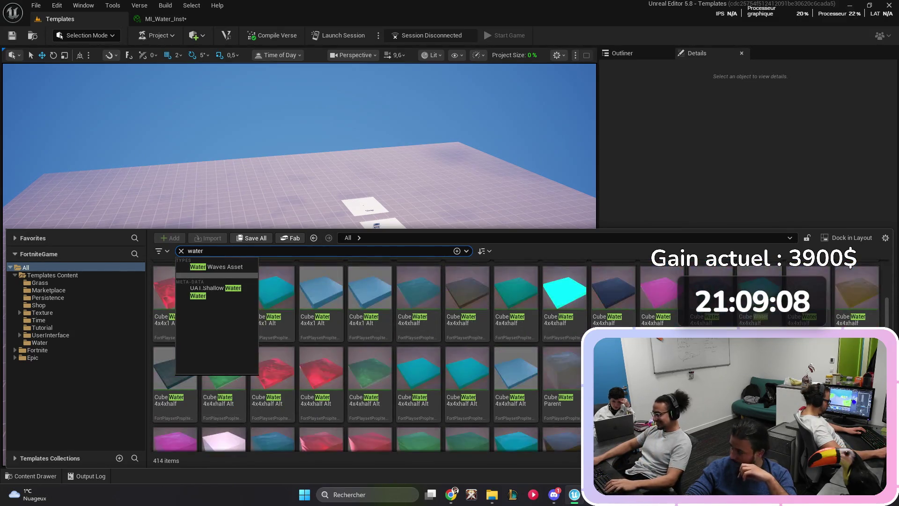
pyautogui.moveTo(516, 349)
pyautogui.mouseDown()
pyautogui.moveTo(489, 229)
pyautogui.moveTo(249, 204)
pyautogui.moveTo(281, 349)
pyautogui.moveTo(296, 328)
pyautogui.mouseUp()
pyautogui.scroll(5, 300, 265)
pyautogui.scroll(-5, 300, 265)
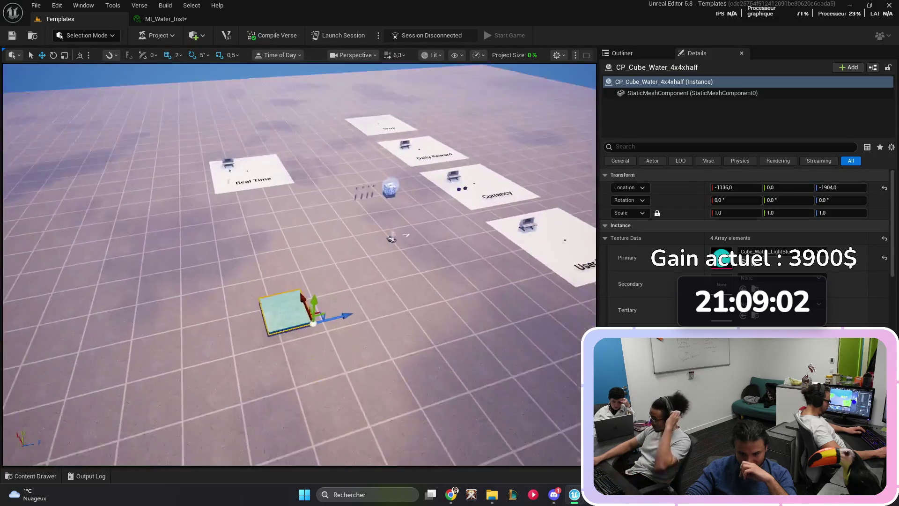
pyautogui.press('f')
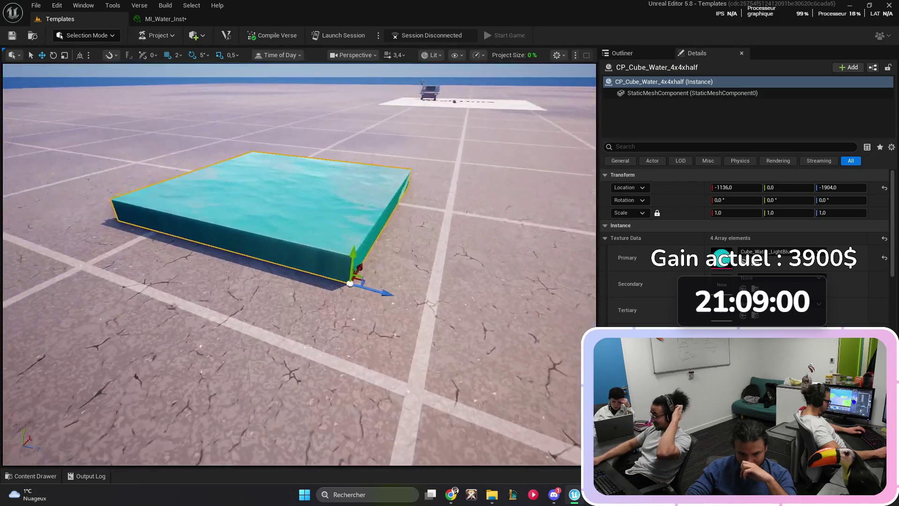
pyautogui.scroll(5, 300, 265)
pyautogui.scroll(-6, 300, 265)
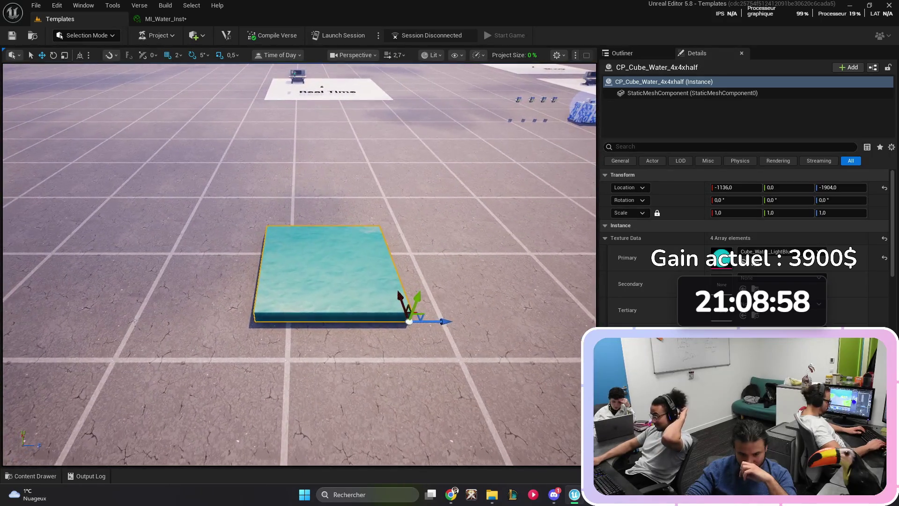
pyautogui.scroll(-4, 300, 265)
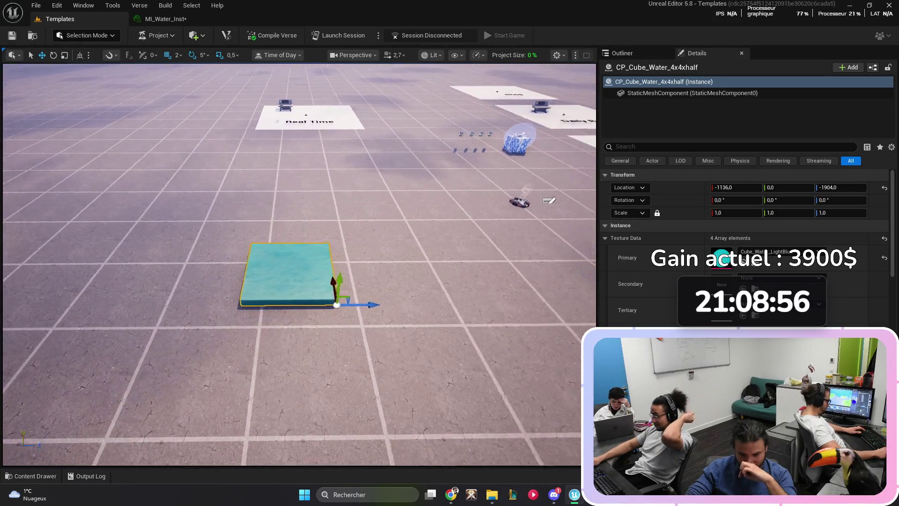
pyautogui.scroll(5, 299, 265)
pyautogui.scroll(-1, 299, 265)
# Step: Scale the water cube uniformly to 10 on all axes
pyautogui.hotkey('ctrl', 'space')
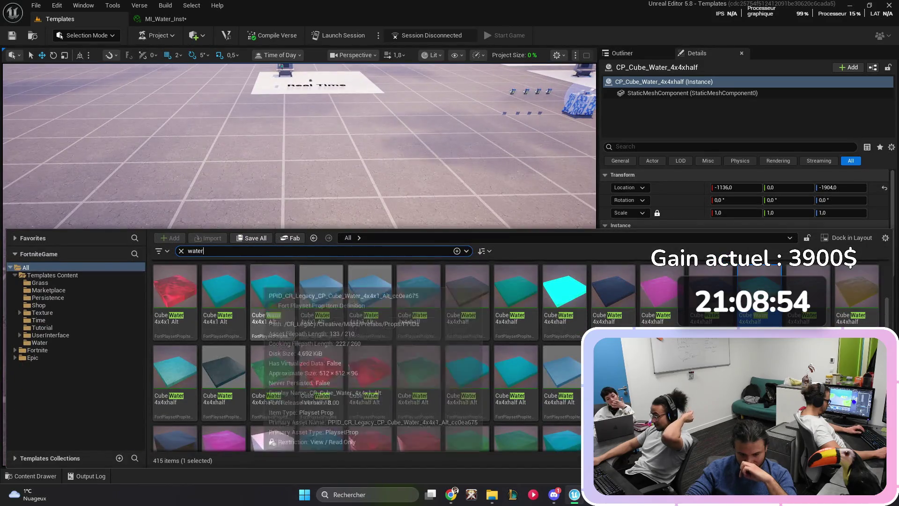
pyautogui.hotkey('ctrl', 'space')
pyautogui.click(736, 212)
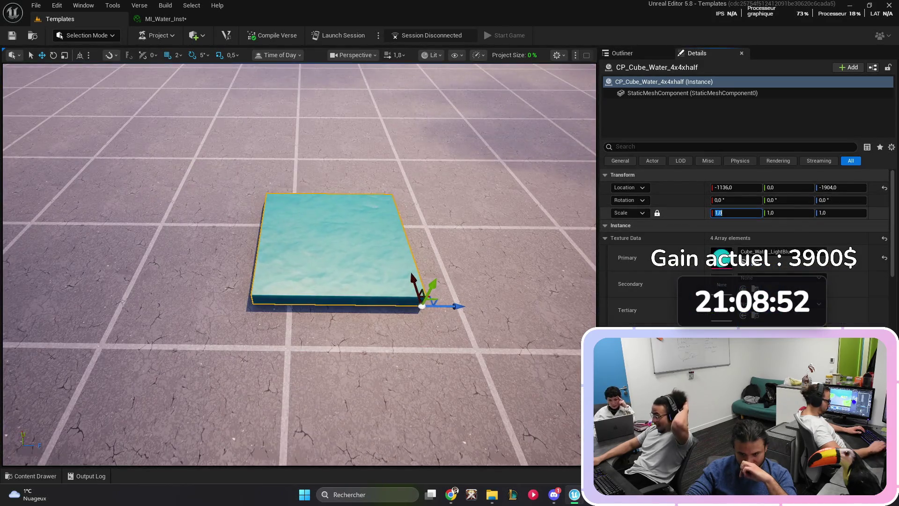
pyautogui.press('Return')
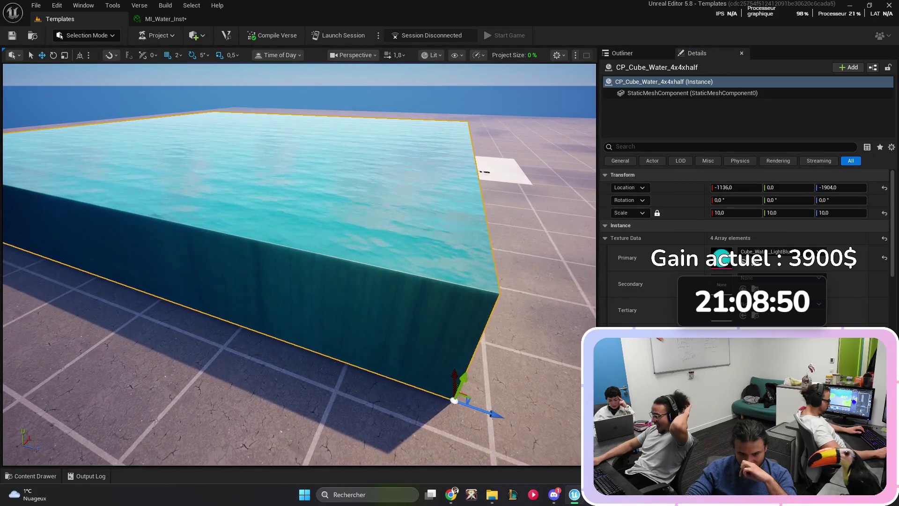
pyautogui.press('f')
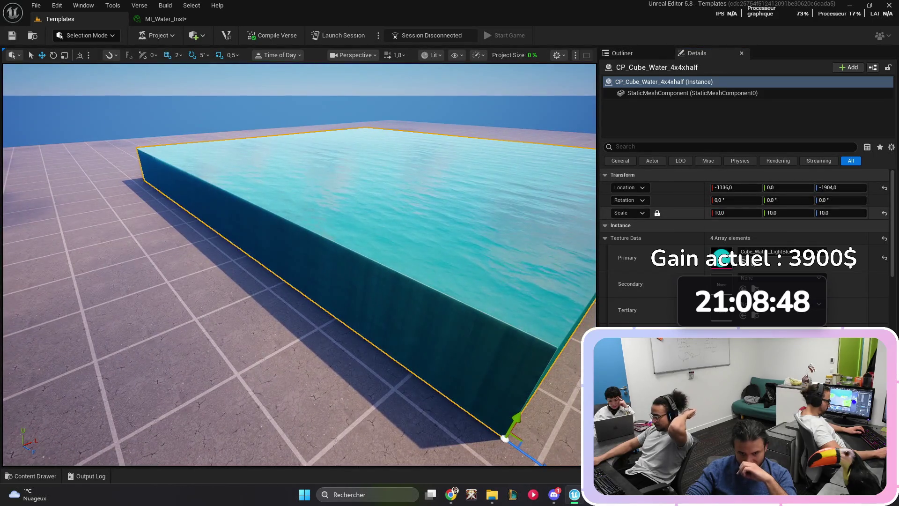
# Step: Unlock the scale and set the cube's vertical scale to 1, flattening it into a slab
pyautogui.click(658, 212)
pyautogui.click(801, 213)
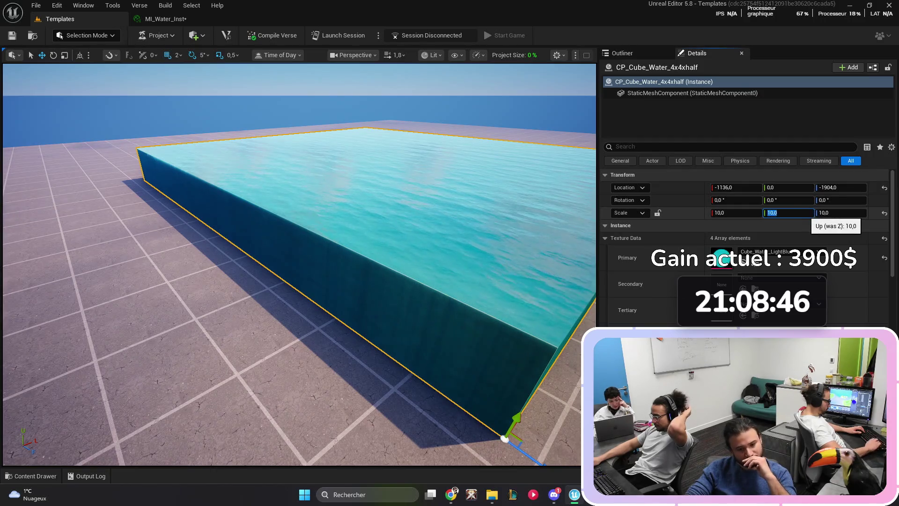
pyautogui.write('1')
pyautogui.press('Return')
pyautogui.press('f')
# Step: Move the water slab to a new position on the floor
pyautogui.press('Escape')
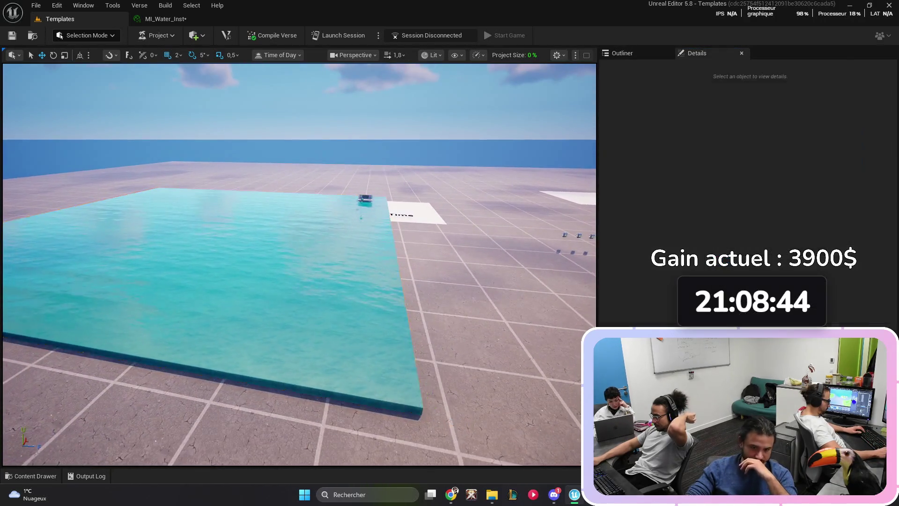
pyautogui.click(258, 281)
pyautogui.press('f')
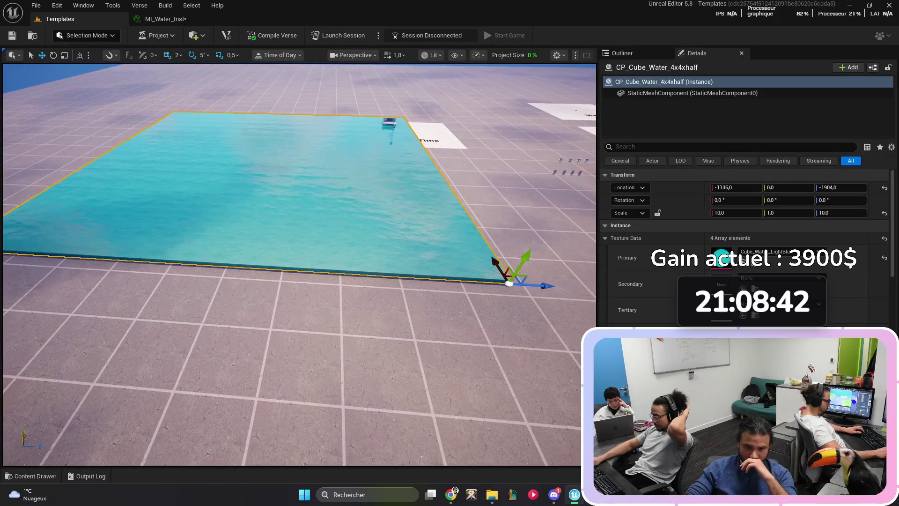
pyautogui.moveTo(509, 283)
pyautogui.mouseDown()
pyautogui.moveTo(253, 275)
pyautogui.moveTo(225, 318)
pyautogui.mouseUp()
pyautogui.press('f')
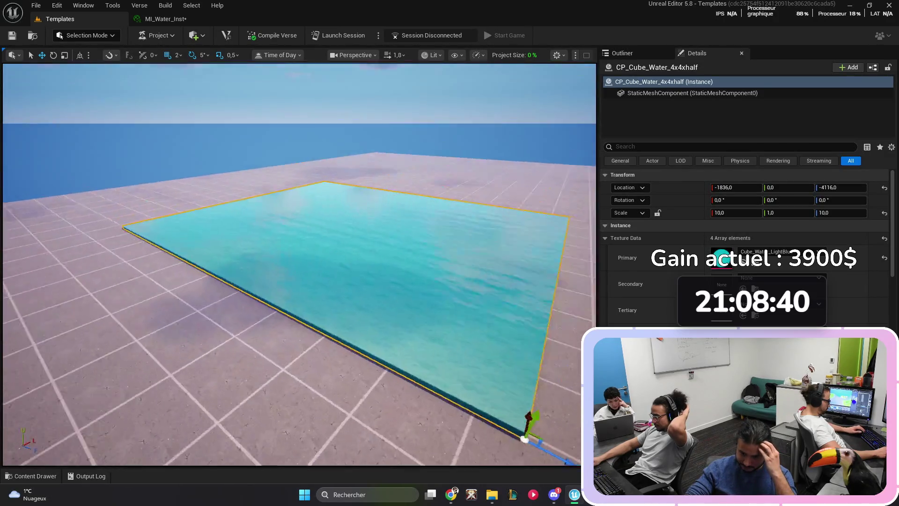
pyautogui.hotkey('ctrl', 'space')
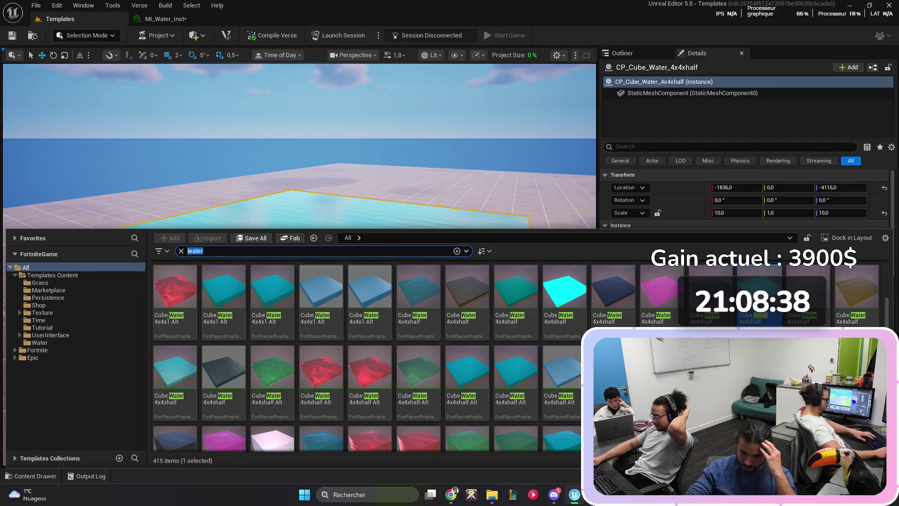
# Step: Browse to Templates Content > Water and drag MI_Water_Inst onto the water slab
pyautogui.press('BackSpace')
pyautogui.doubleClick(271, 281)
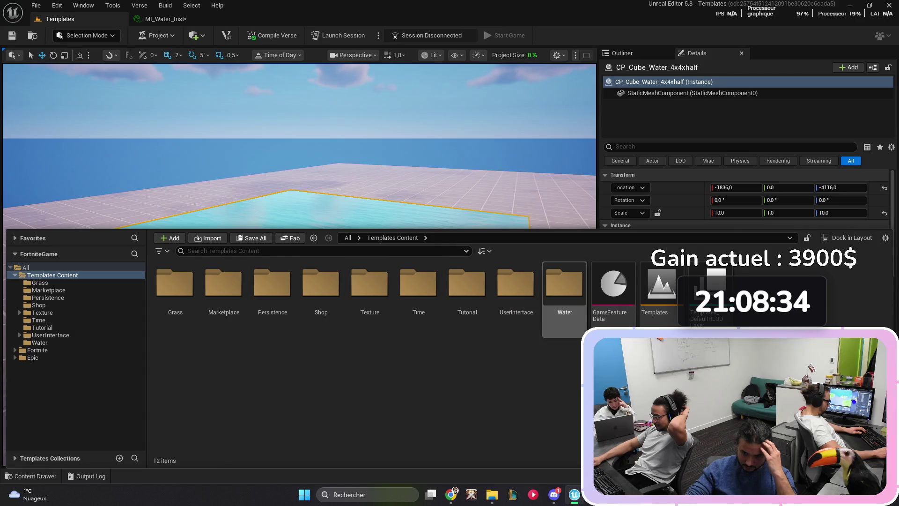
pyautogui.doubleClick(564, 286)
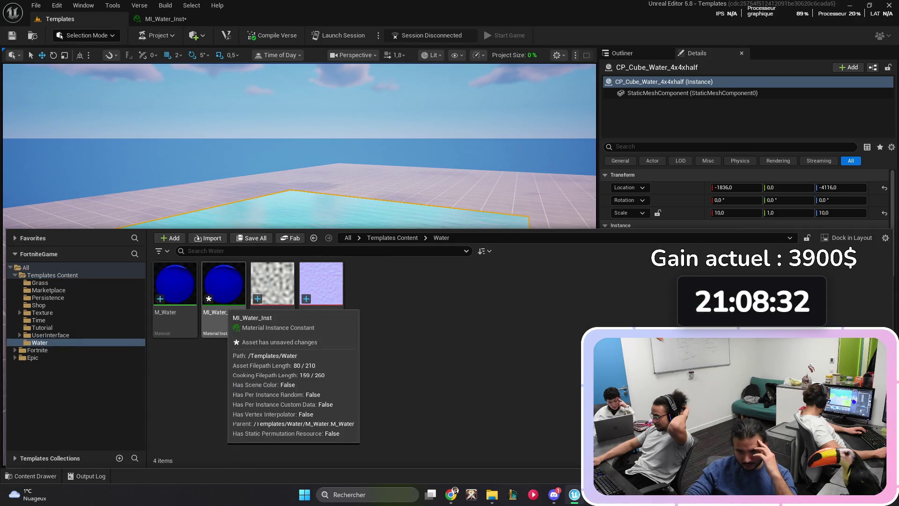
pyautogui.moveTo(224, 283); pyautogui.dragTo(305, 304)
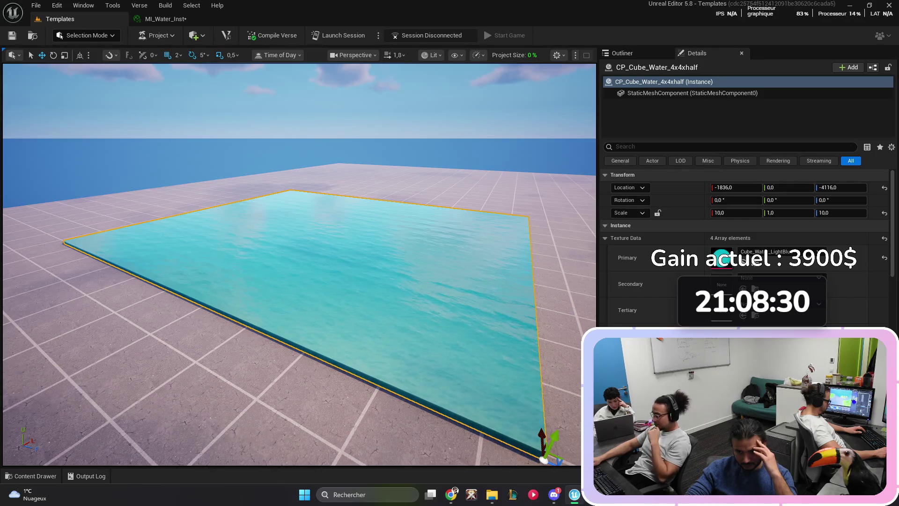
# Step: Try assigning MI_Water_Inst as the slab's Primary texture
pyautogui.hotkey('ctrl', 'space')
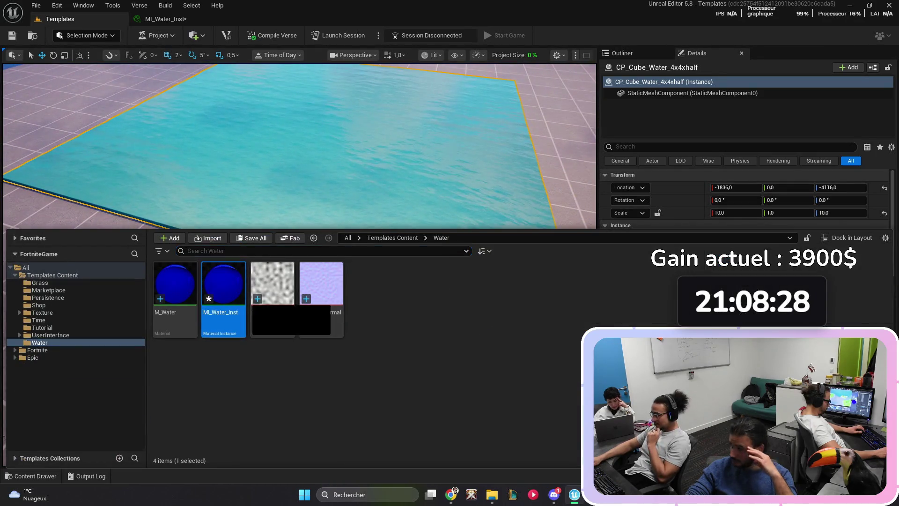
pyautogui.hotkey('ctrl', 'space')
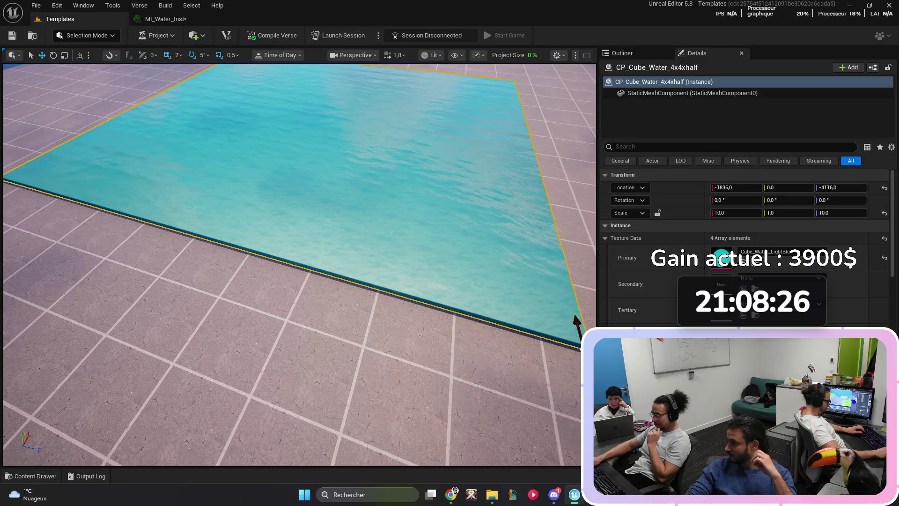
pyautogui.hotkey('ctrl', 'space')
pyautogui.moveTo(223, 300)
pyautogui.mouseDown()
pyautogui.moveTo(750, 265)
pyautogui.moveTo(718, 255)
pyautogui.mouseUp()
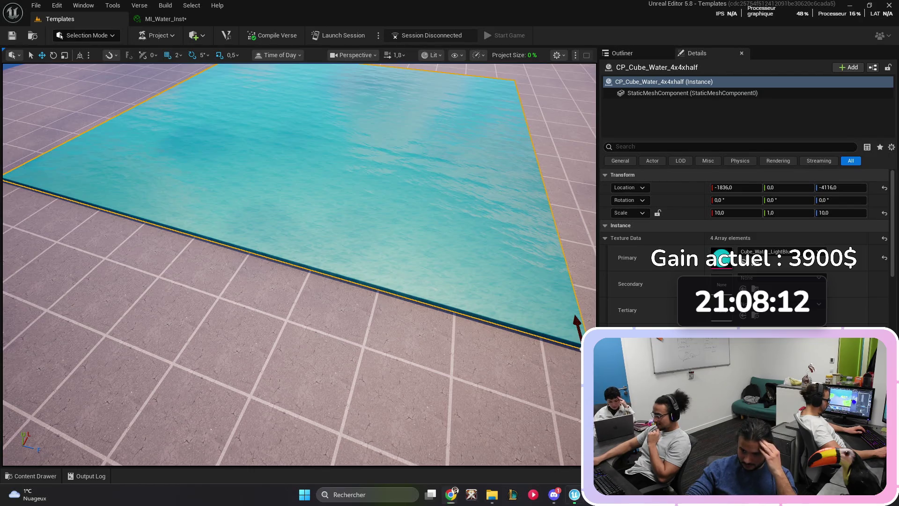
pyautogui.scroll(-5, 300, 264)
pyautogui.scroll(8, 299, 265)
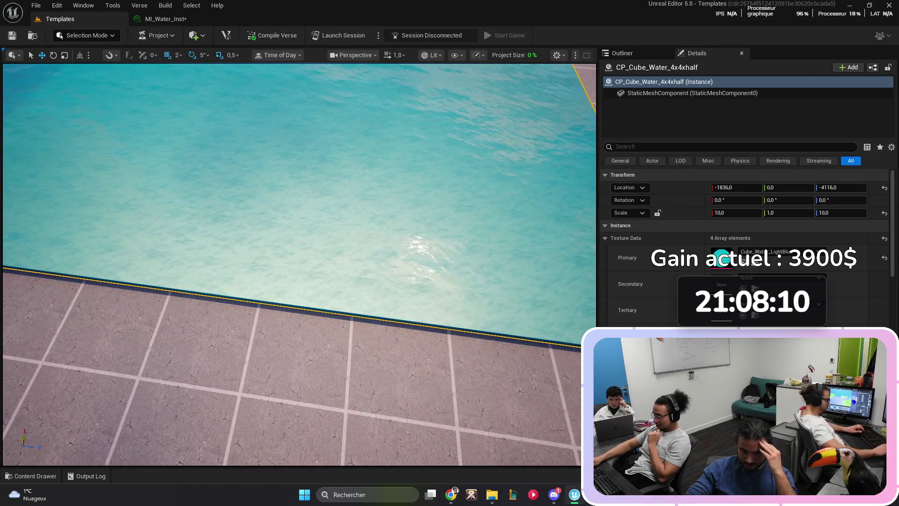
# Step: Delete the water slab from the level, leaving the floor empty
pyautogui.press('Delete')
pyautogui.scroll(-3, 299, 264)
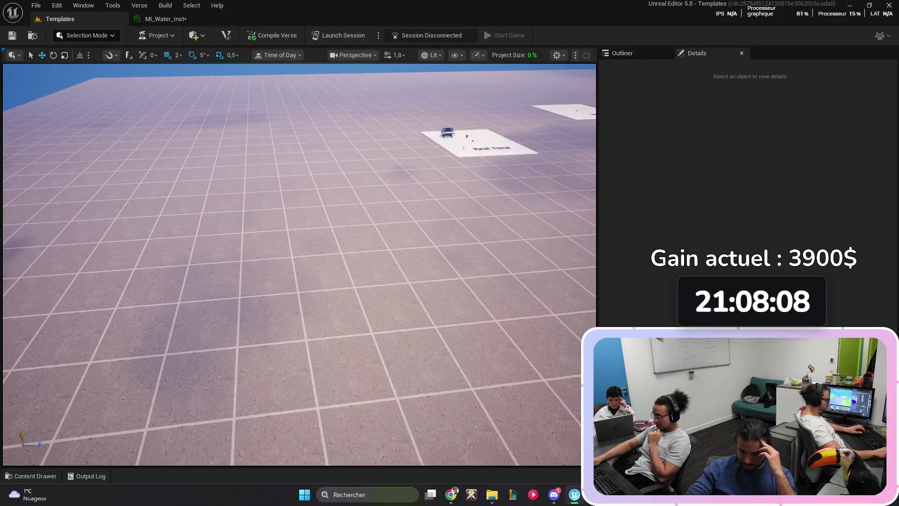
pyautogui.hotkey('ctrl', 'space')
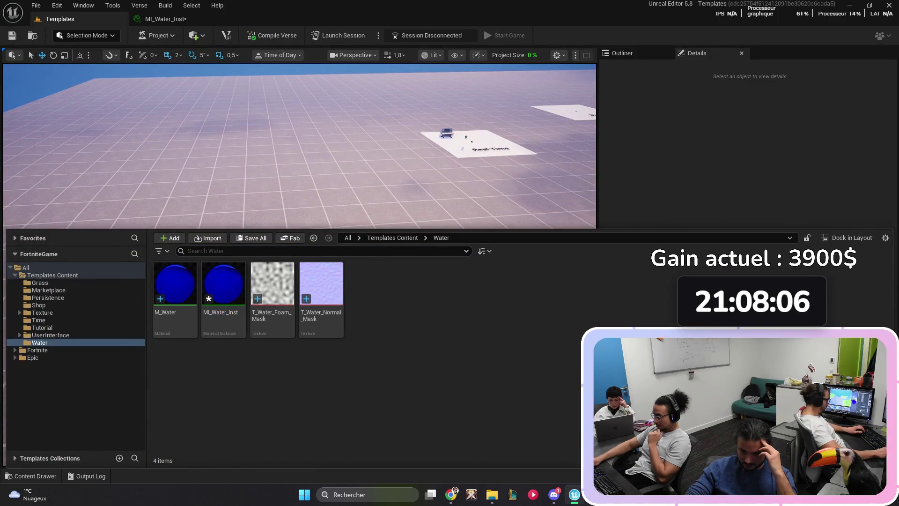
pyautogui.hotkey('ctrl', 'space')
pyautogui.scroll(-5, 300, 264)
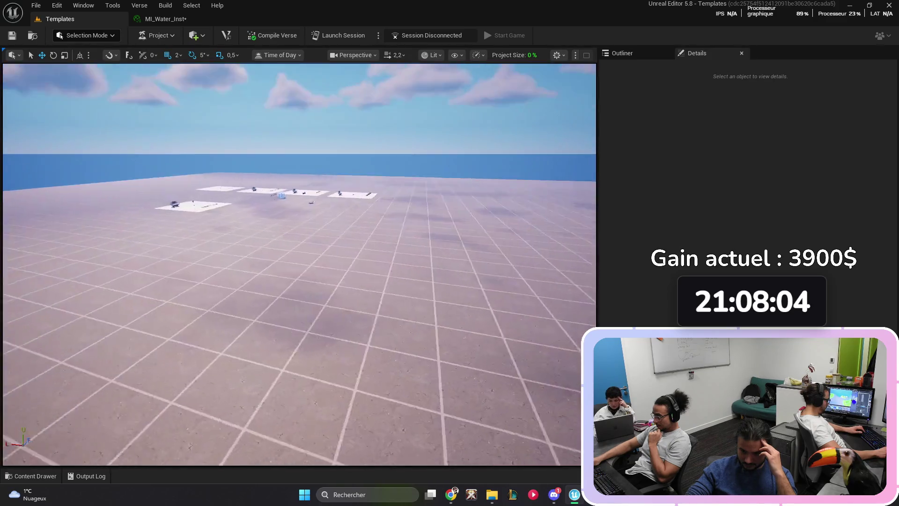
pyautogui.scroll(-3, 299, 264)
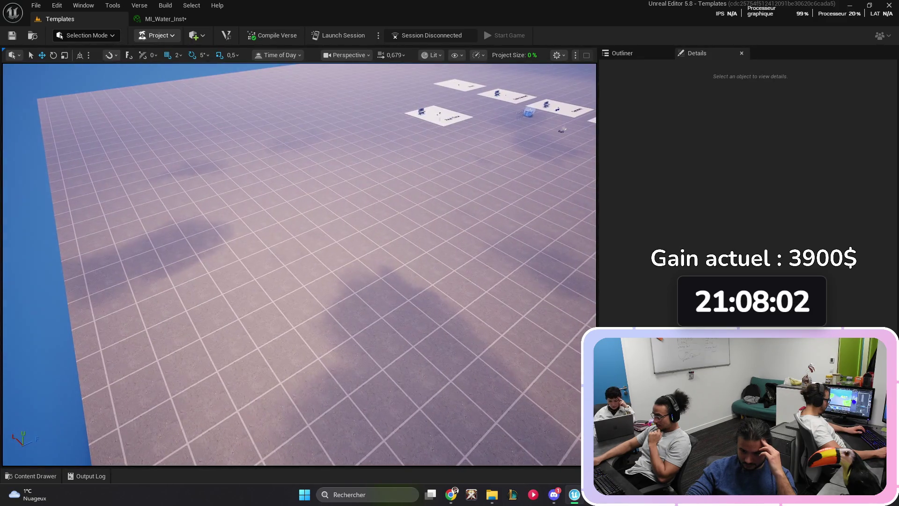
# Step: Reopen the MI_Water_Inst material instance editor
pyautogui.click(157, 35)
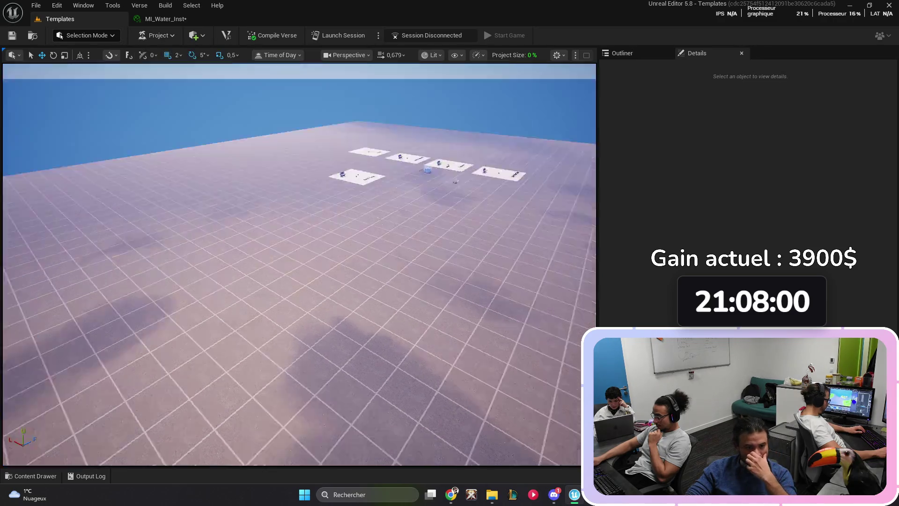
pyautogui.moveTo(300, 265)
pyautogui.mouseDown()
pyautogui.moveTo(300, 225)
pyautogui.moveTo(300, 262)
pyautogui.mouseUp()
pyautogui.click(167, 18)
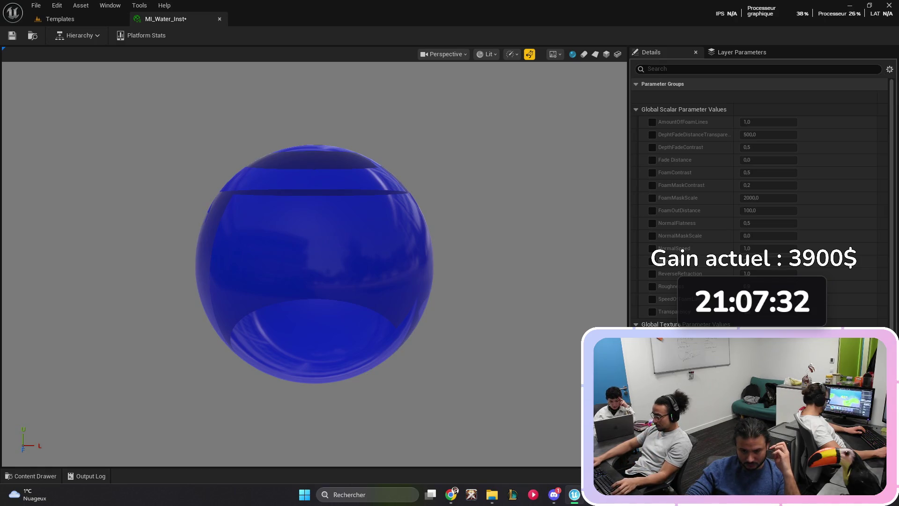
pyautogui.click(60, 19)
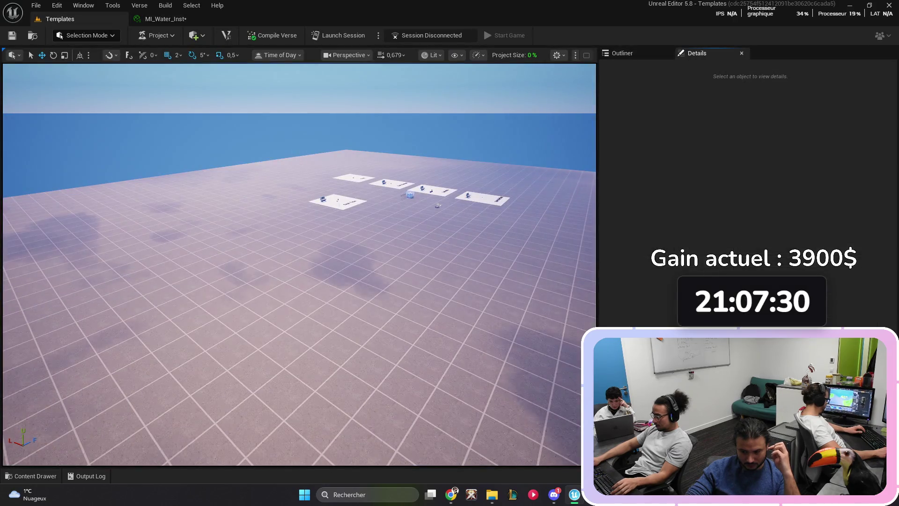
pyautogui.hotkey('ctrl', 'space')
# Step: Open the M_Water base material and close the MI_Water_Inst editor
pyautogui.doubleClick(175, 291)
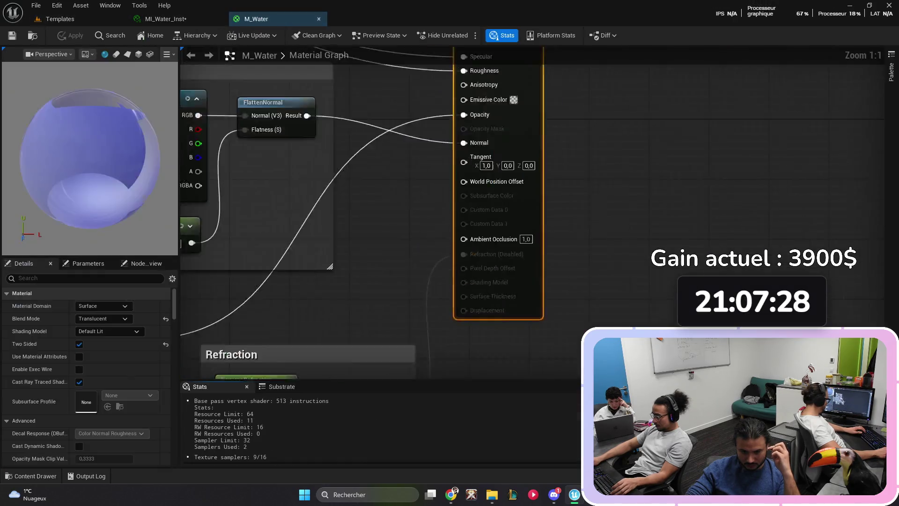
pyautogui.click(211, 19)
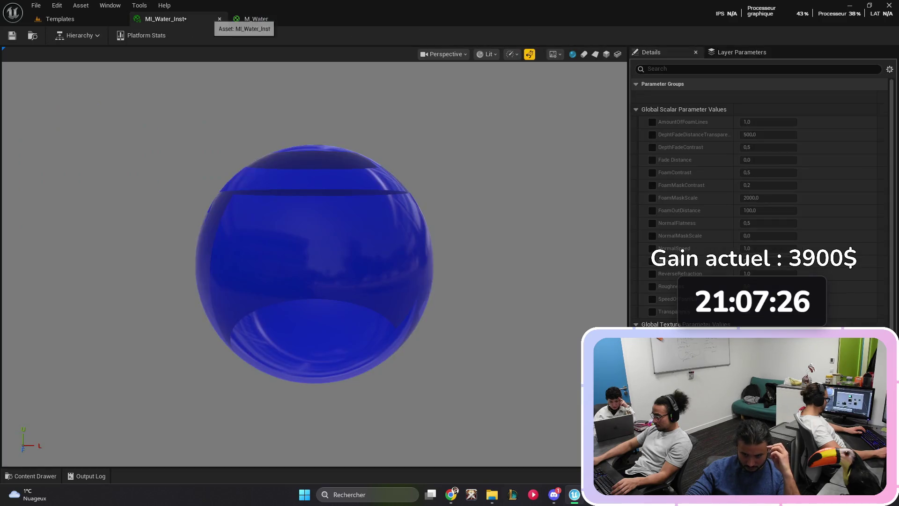
pyautogui.click(219, 19)
pyautogui.scroll(-5, 598, 191)
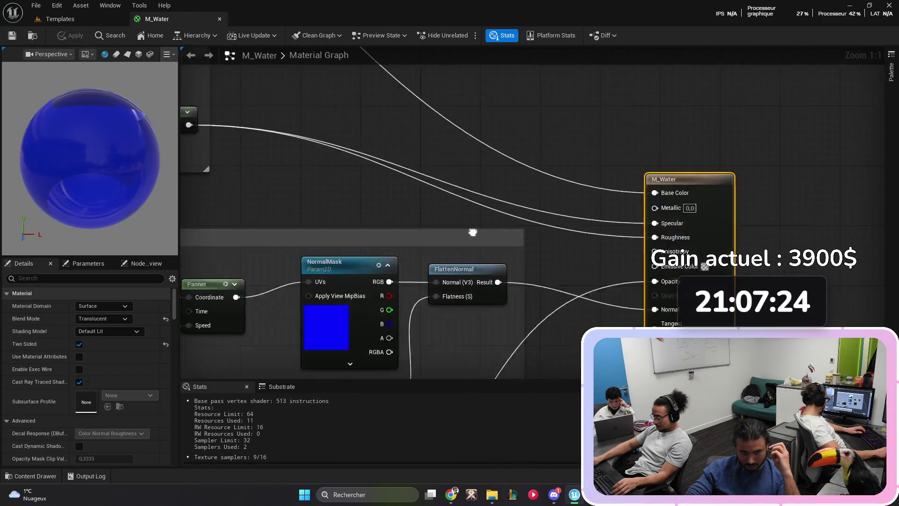
pyautogui.scroll(3, 392, 164)
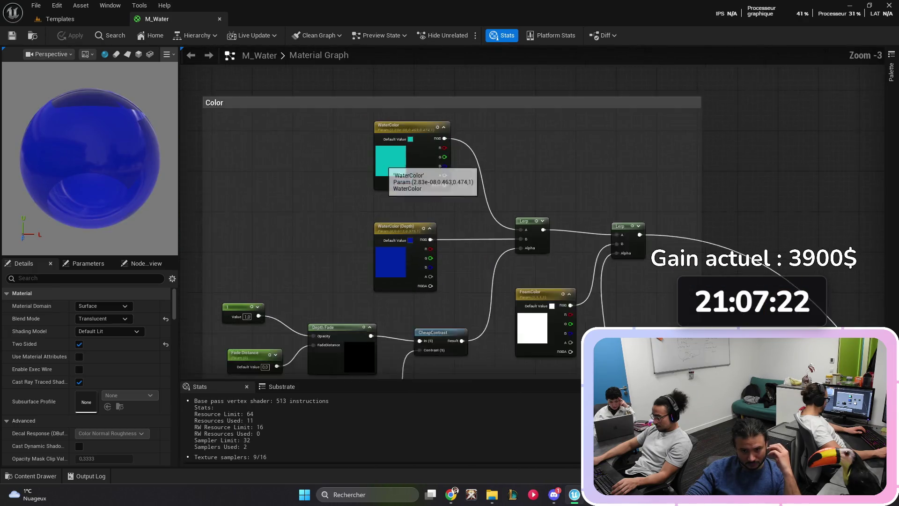
# Step: Put WaterColor (Depth) in the Color group with sort priority 2
pyautogui.click(391, 164)
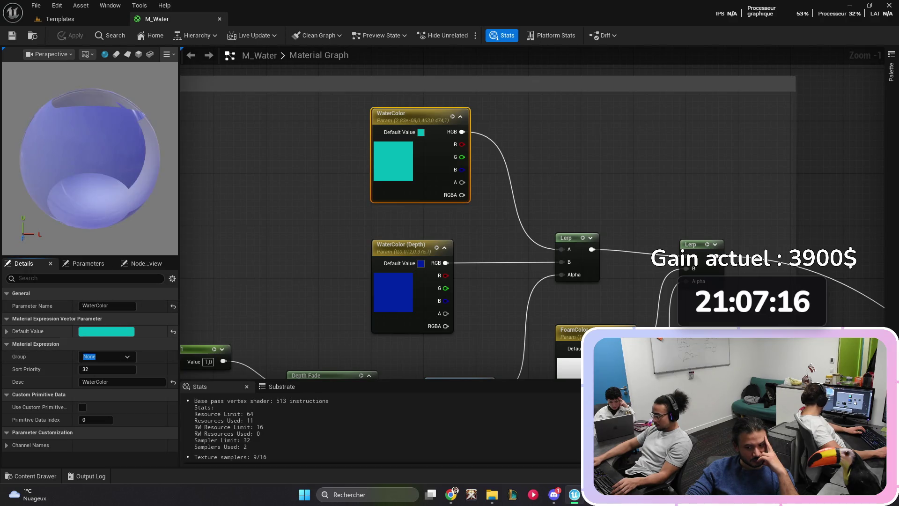
pyautogui.write('Color')
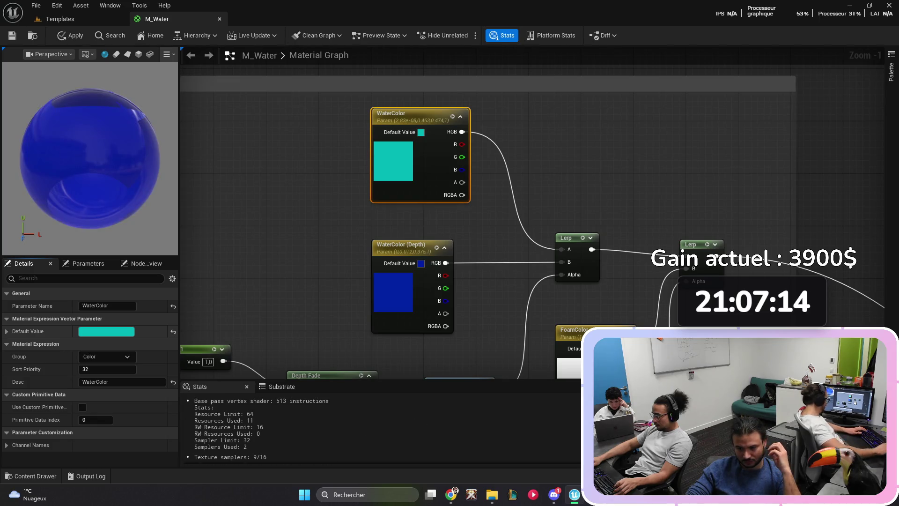
pyautogui.click(108, 369)
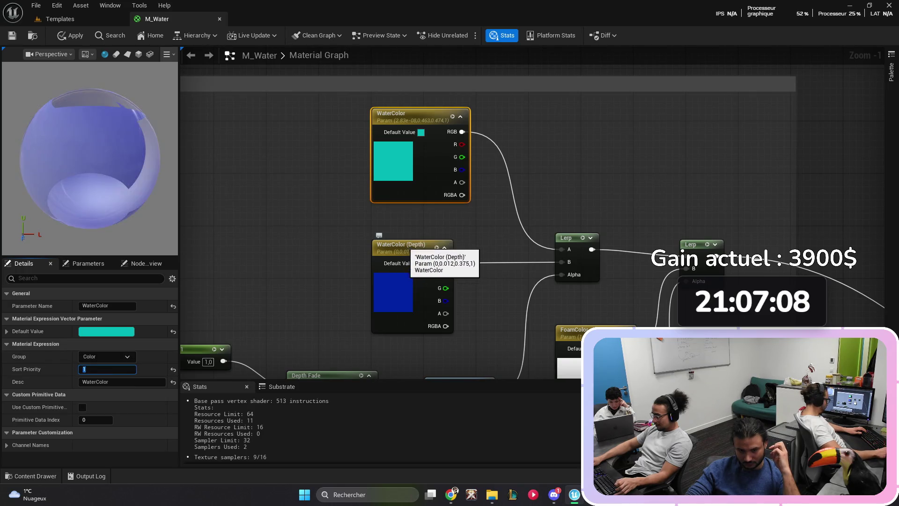
pyautogui.click(403, 249)
pyautogui.click(84, 366)
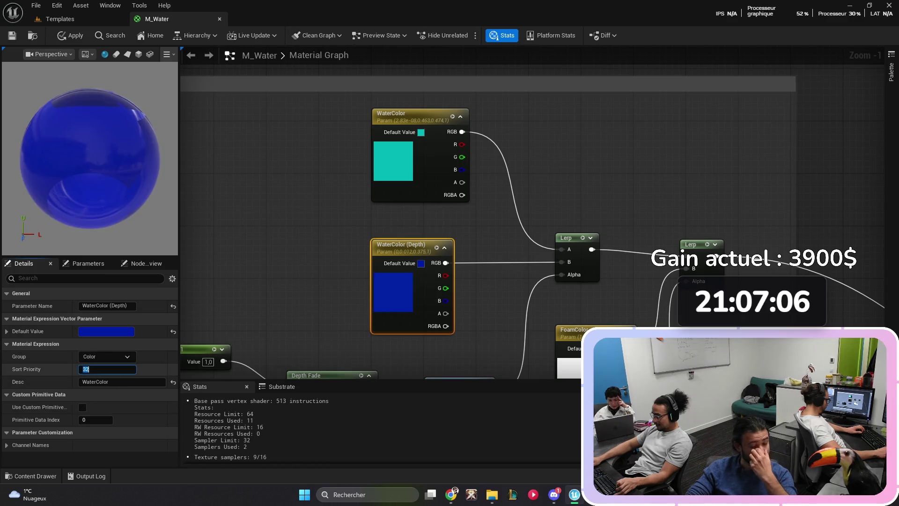
pyautogui.write('2')
pyautogui.press('Return')
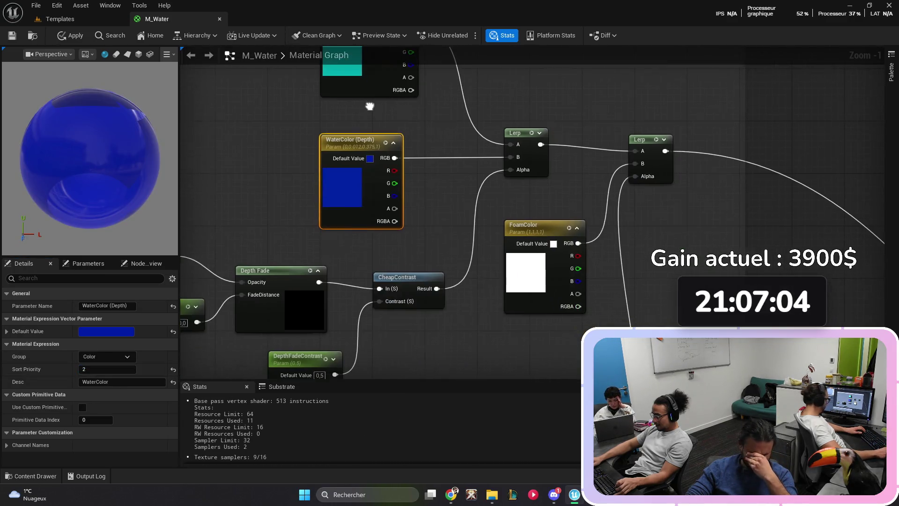
# Step: Put FoamColor in the Color group with sort priority 3, then zoom out over the graph
pyautogui.click(525, 227)
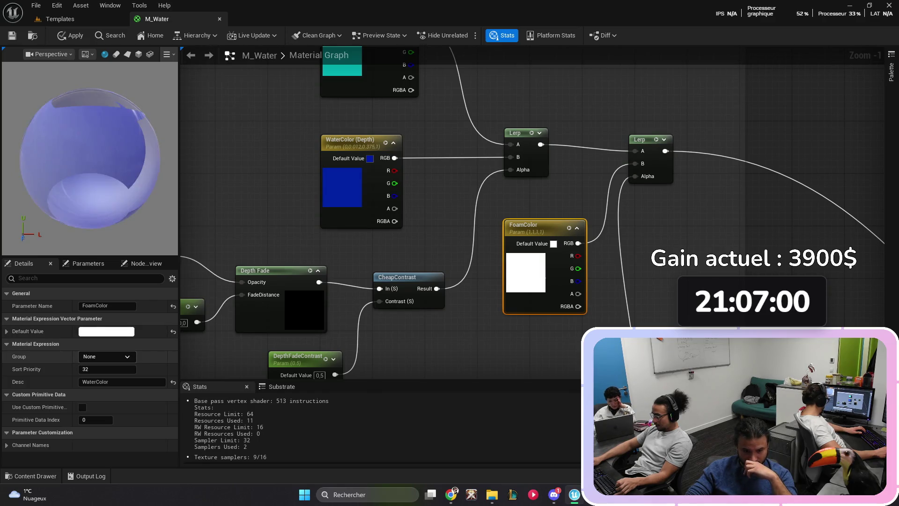
pyautogui.write('Color')
pyautogui.write('3')
pyautogui.press('Return')
pyautogui.scroll(-2, 533, 213)
pyautogui.scroll(-2, 420, 203)
pyautogui.scroll(-1, 374, 189)
pyautogui.moveTo(381, 243)
pyautogui.mouseDown()
pyautogui.moveTo(466, 261)
pyautogui.moveTo(437, 247)
pyautogui.mouseUp()
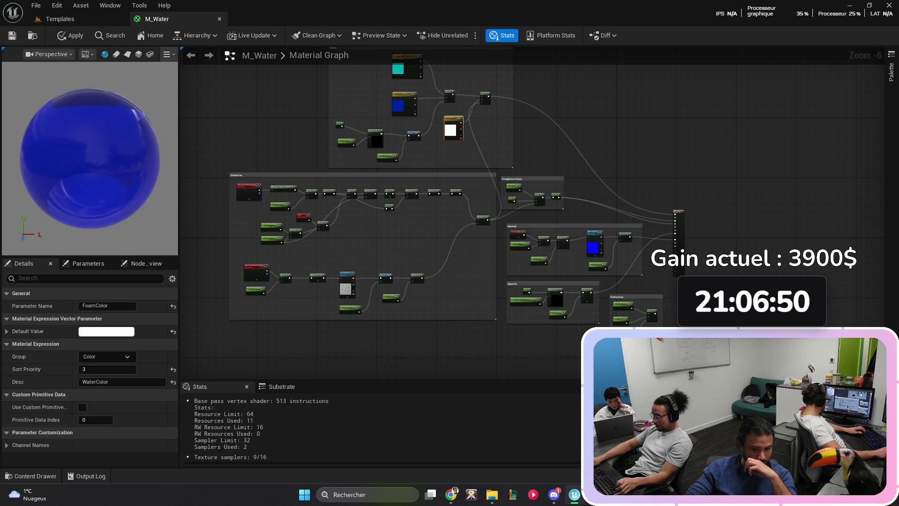
pyautogui.moveTo(209, 217); pyautogui.dragTo(239, 232)
pyautogui.scroll(5, 278, 202)
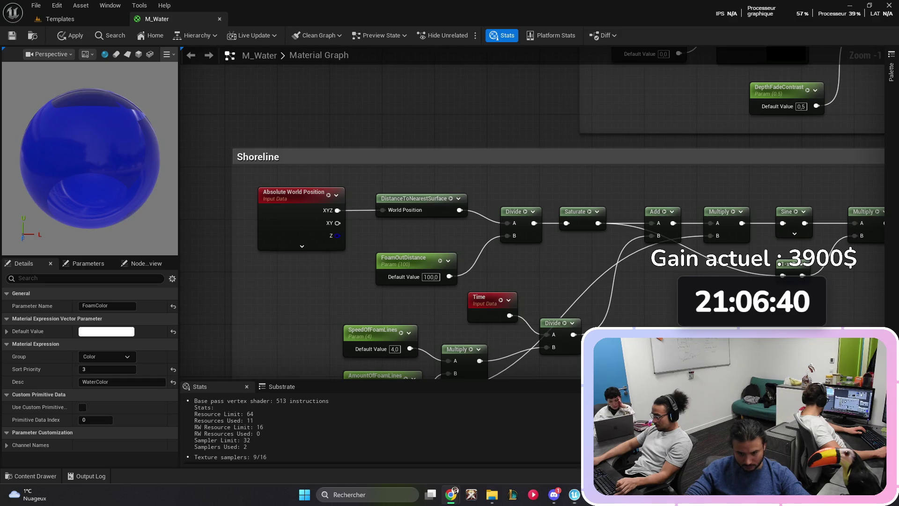
# Step: Create a Shoreline group for FoamOutDistance and set its sort priority
pyautogui.click(403, 259)
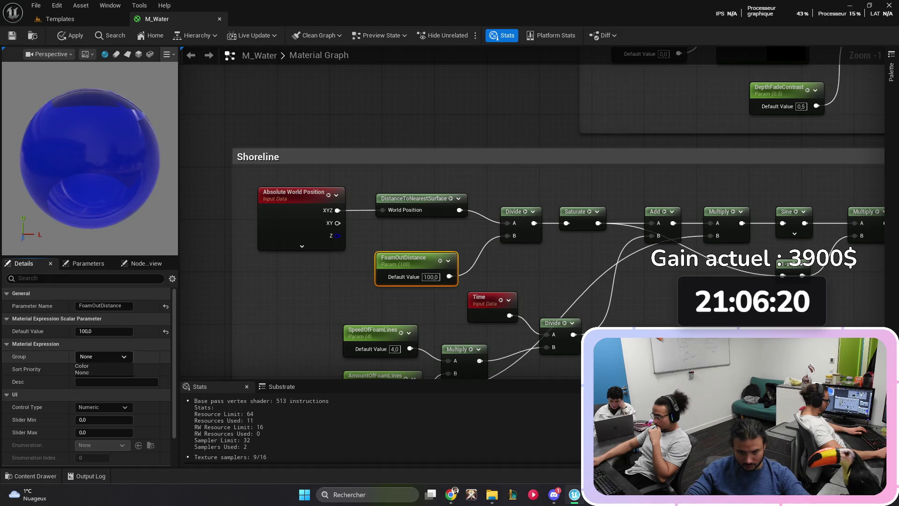
pyautogui.click(93, 356)
pyautogui.write('horeline')
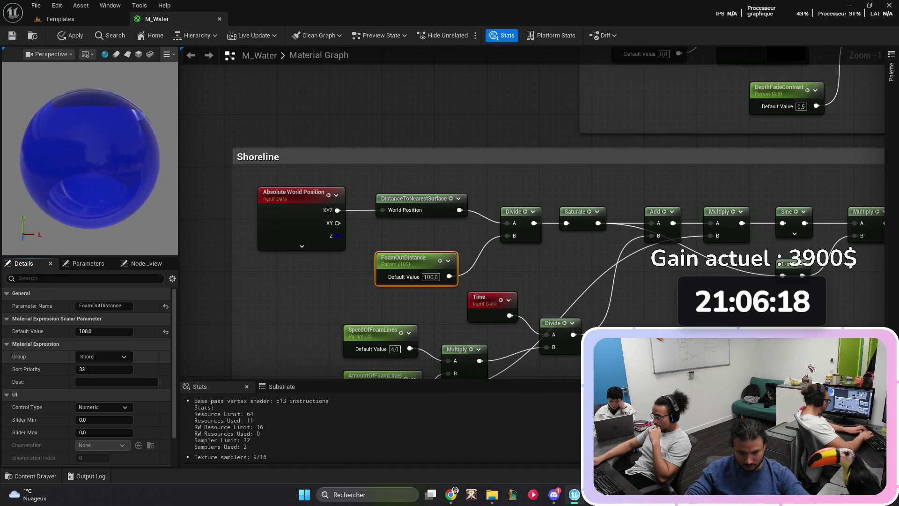
pyautogui.press('Return')
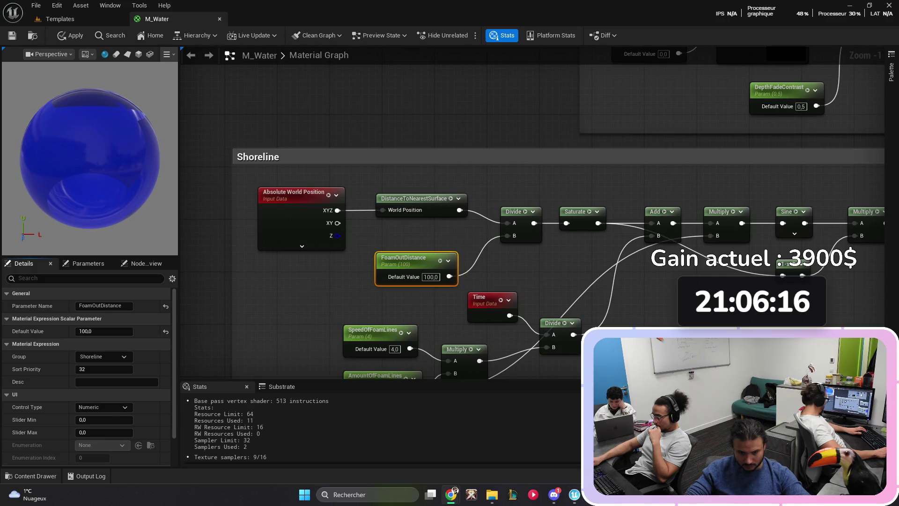
pyautogui.click(104, 369)
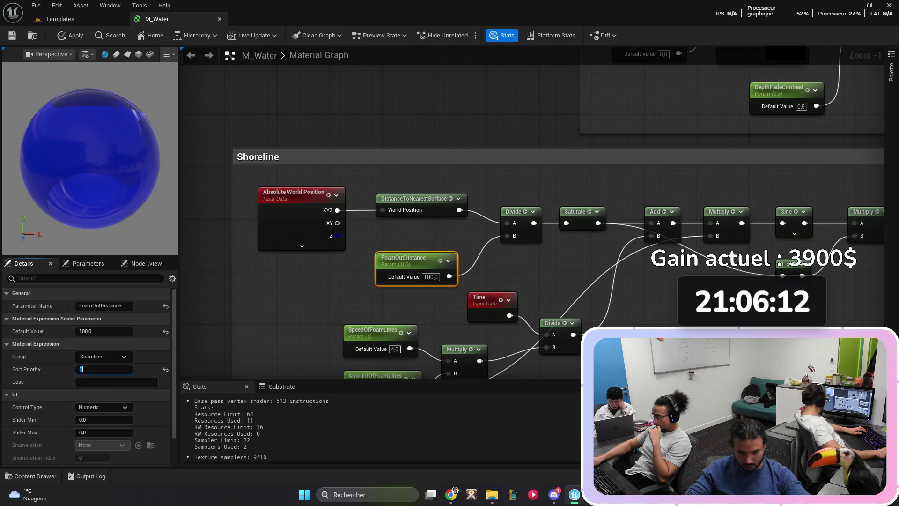
# Step: Put SpeedOfFoamLines in the Shoreline group with sort priority 2
pyautogui.click(375, 333)
pyautogui.moveTo(375, 333); pyautogui.dragTo(361, 271)
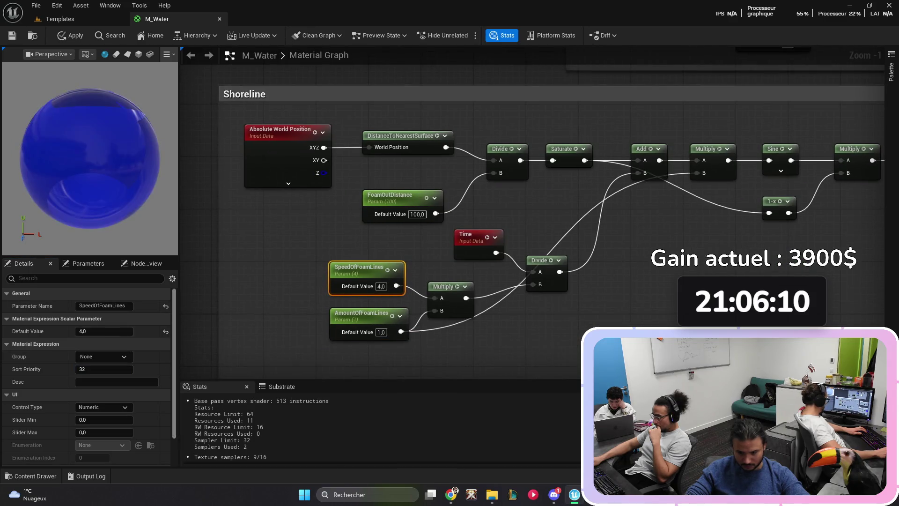
pyautogui.click(104, 356)
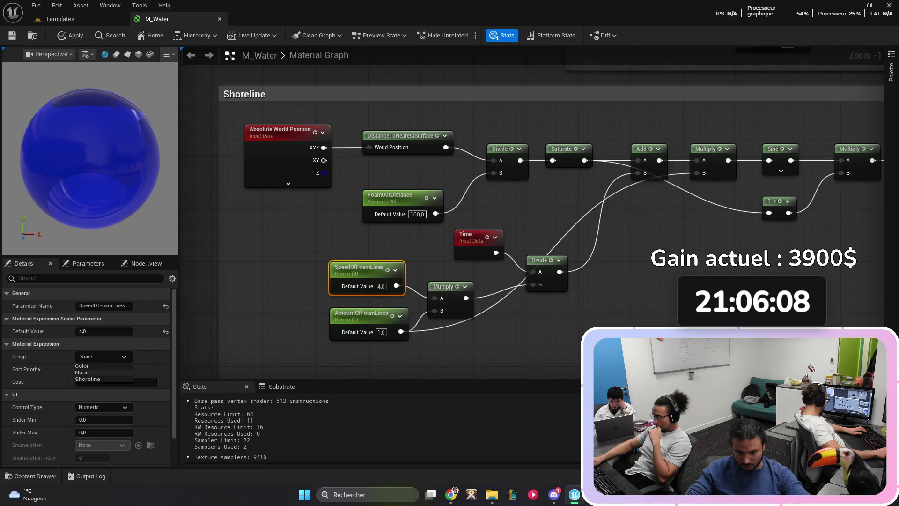
pyautogui.click(87, 379)
pyautogui.write('2')
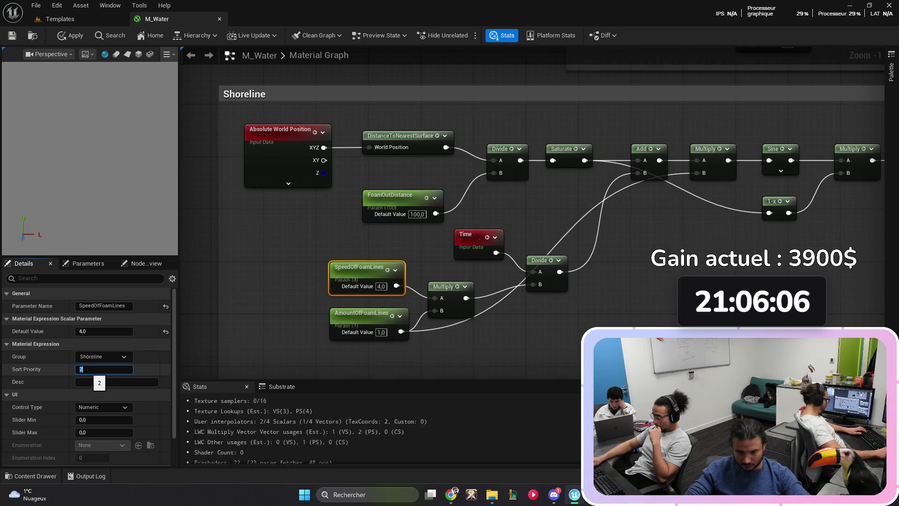
pyautogui.press('Return')
# Step: Move the Time, Divide and Multiply nodes and the two foam-line parameters to tidy the graph
pyautogui.moveTo(395, 266); pyautogui.dragTo(358, 211)
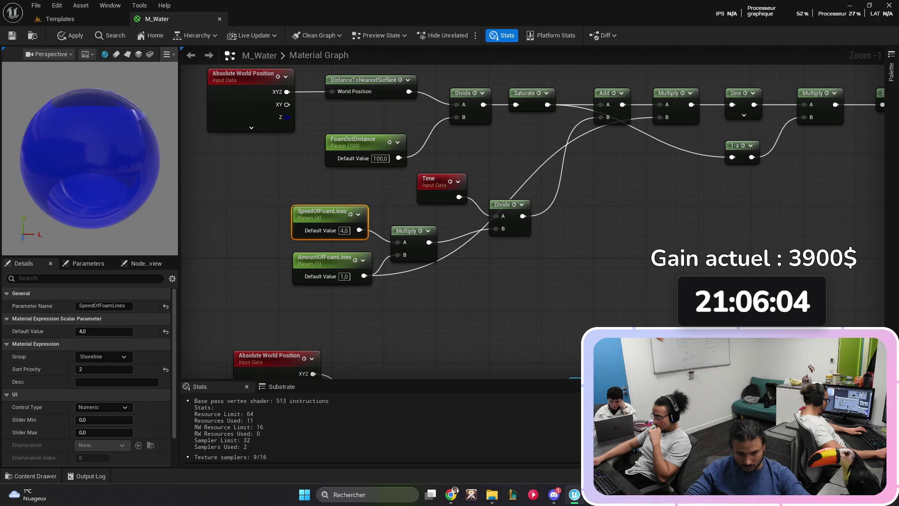
pyautogui.moveTo(395, 171); pyautogui.dragTo(534, 270)
pyautogui.moveTo(433, 179); pyautogui.dragTo(505, 200)
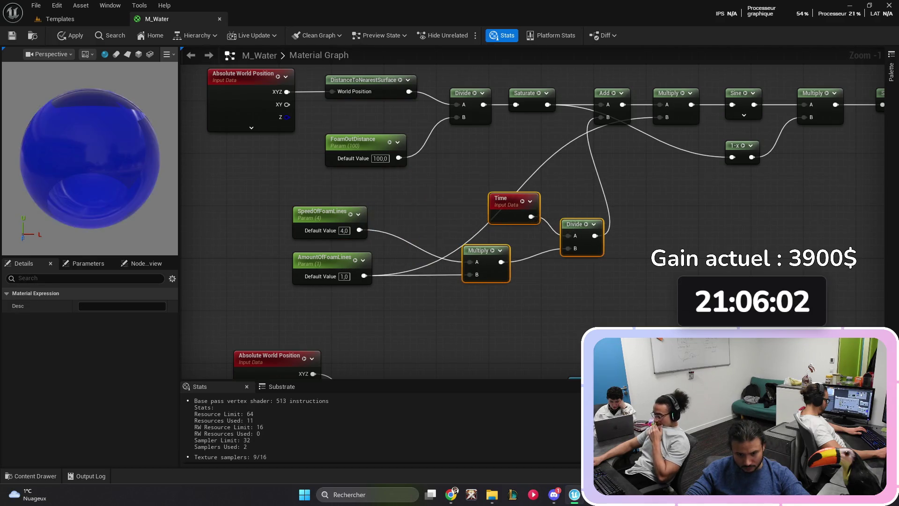
pyautogui.moveTo(286, 199); pyautogui.dragTo(375, 285)
pyautogui.moveTo(328, 213)
pyautogui.mouseDown()
pyautogui.moveTo(357, 211)
pyautogui.moveTo(366, 200)
pyautogui.mouseUp()
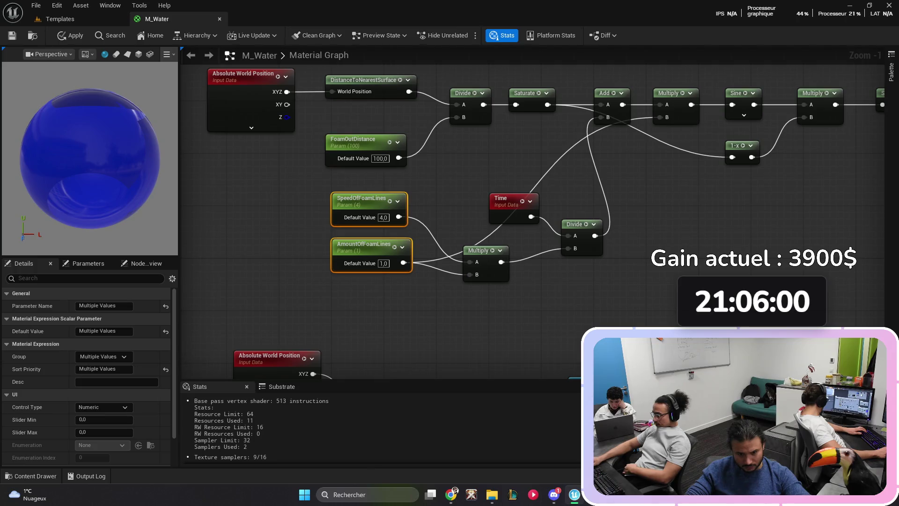
# Step: Put AmountOfFoamLines in the Shoreline group with sort priority 3
pyautogui.click(364, 247)
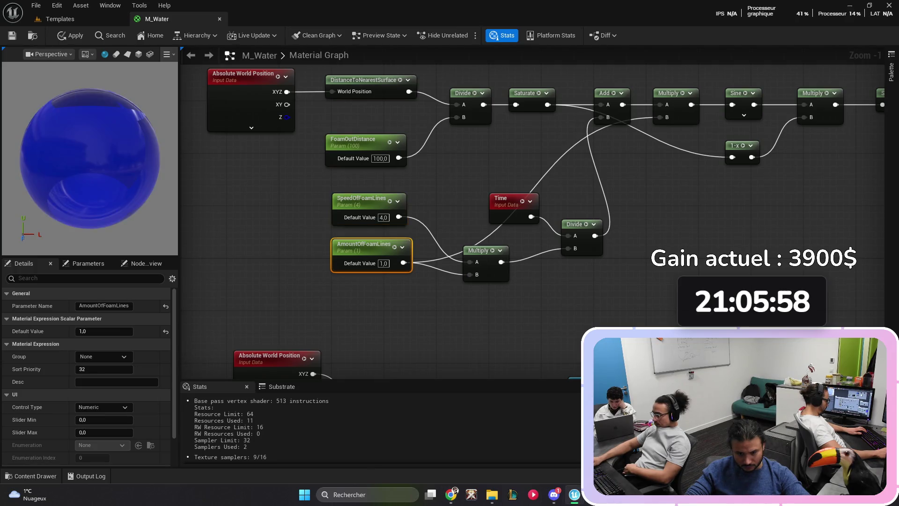
pyautogui.click(104, 356)
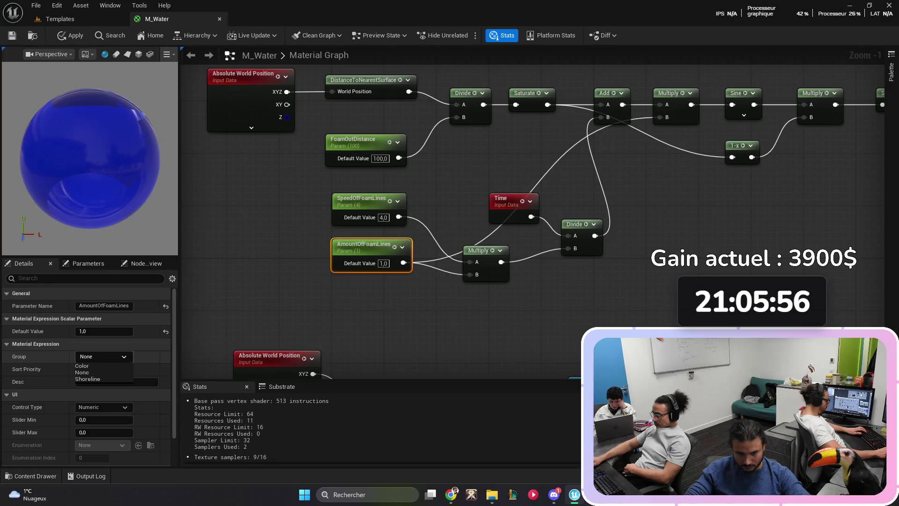
pyautogui.click(96, 378)
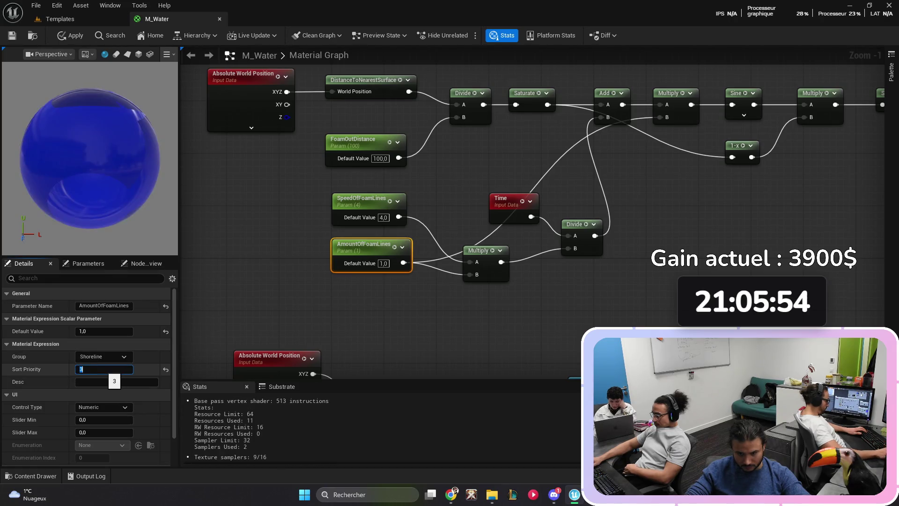
pyautogui.write('3')
pyautogui.press('Return')
pyautogui.scroll(-1, 533, 187)
# Step: Put FoamContrast in the Shoreline group with sort priority 6
pyautogui.click(304, 243)
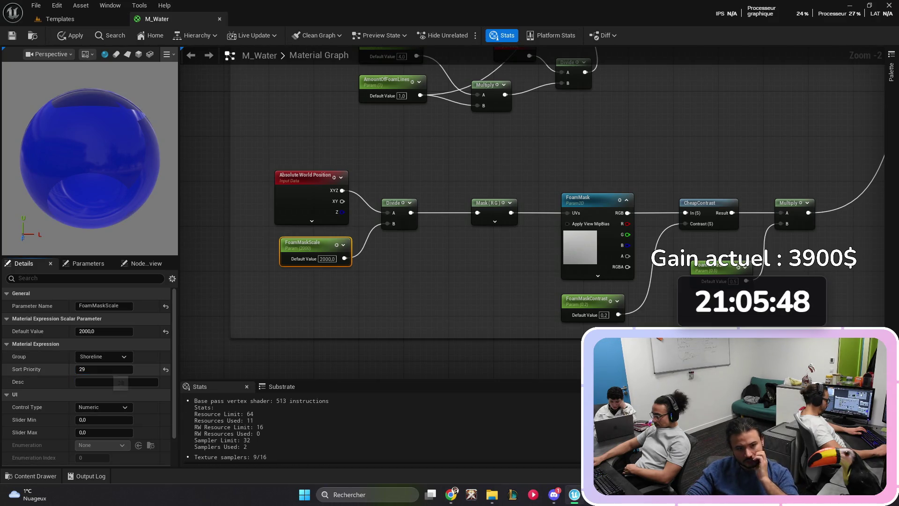
pyautogui.moveTo(120, 382); pyautogui.dragTo(108, 381)
pyautogui.moveTo(625, 287); pyautogui.dragTo(382, 237)
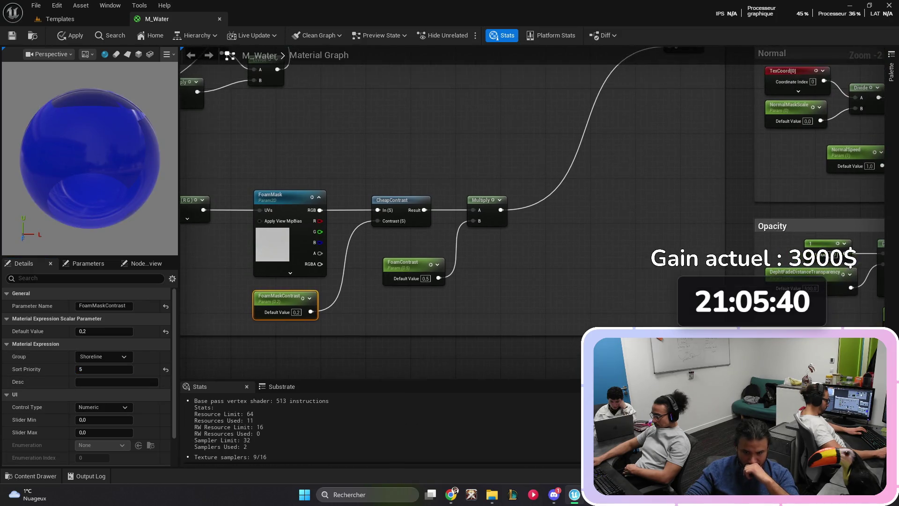
pyautogui.click(88, 378)
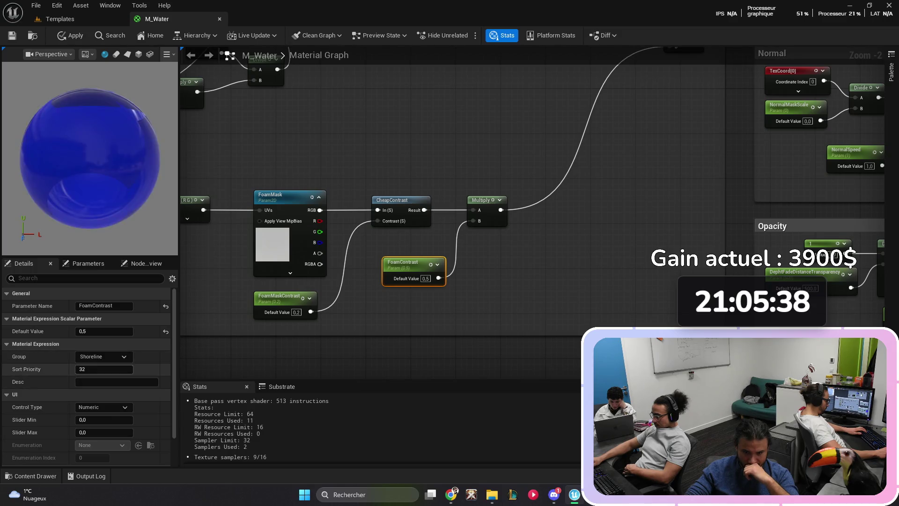
pyautogui.click(104, 369)
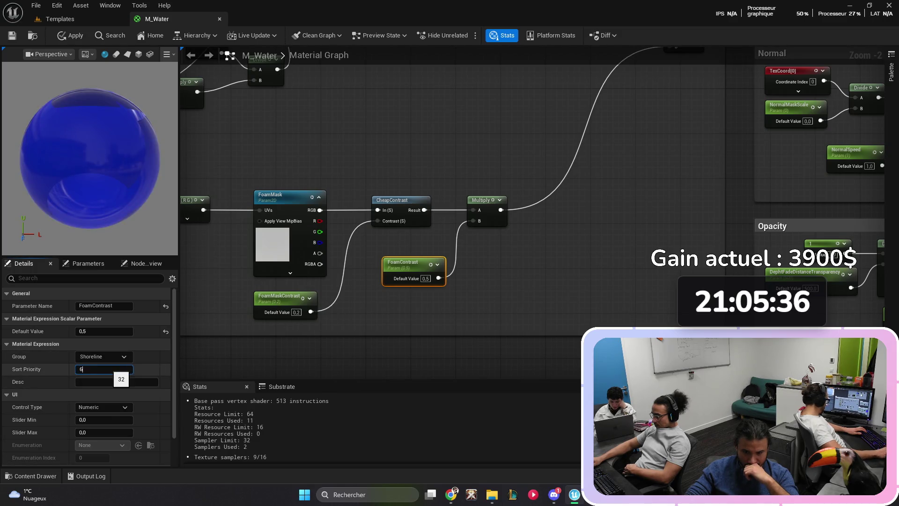
pyautogui.press('Return')
# Step: Put the FoamMask texture parameter in the Shoreline group with sort priority 7
pyautogui.click(276, 195)
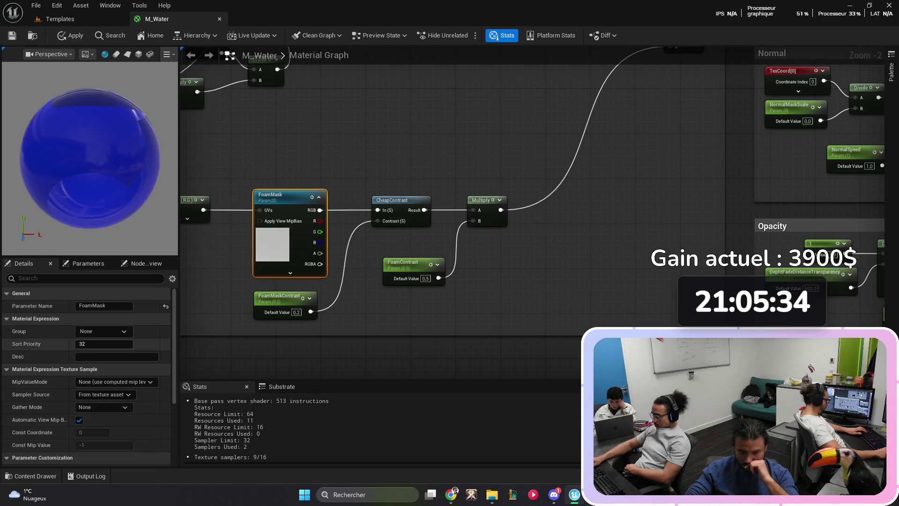
pyautogui.click(104, 344)
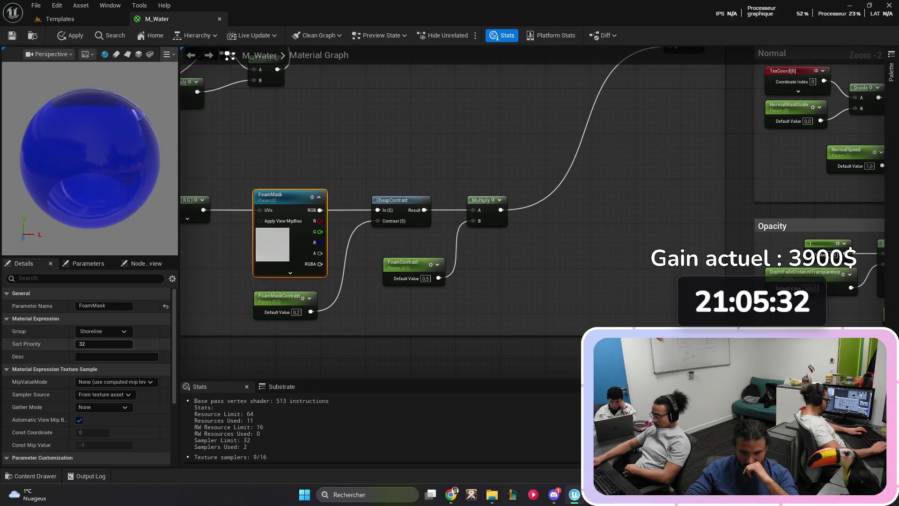
pyautogui.press('Return')
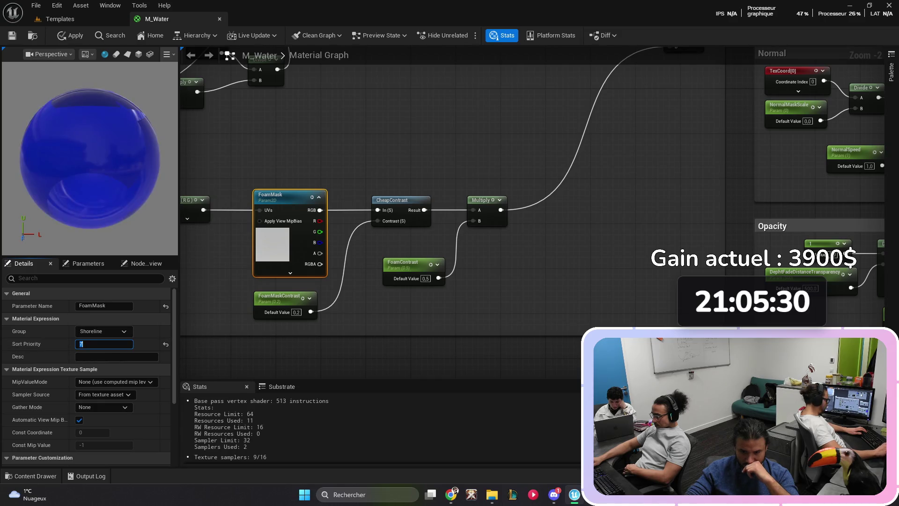
pyautogui.click(328, 203)
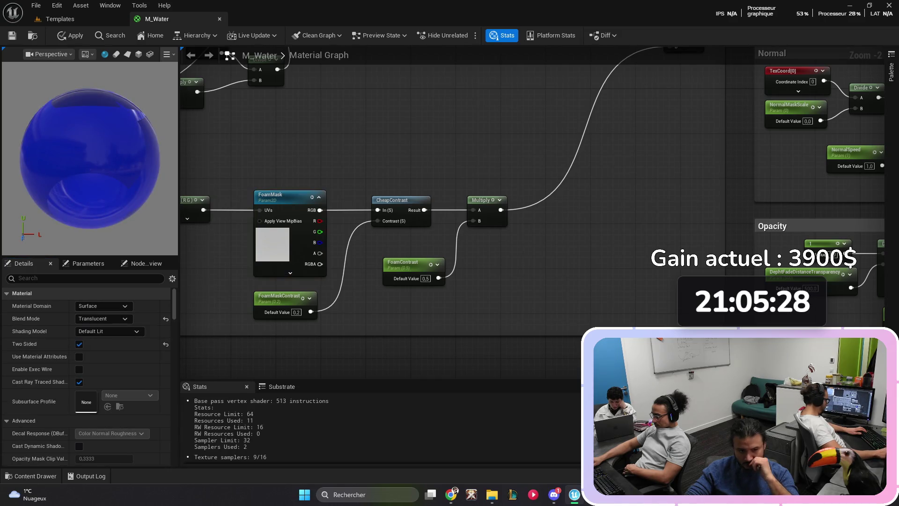
# Step: Assign the Roughness parameter to a new Roughness group with sort priority 1
pyautogui.scroll(-4, 327, 202)
pyautogui.scroll(2, 327, 203)
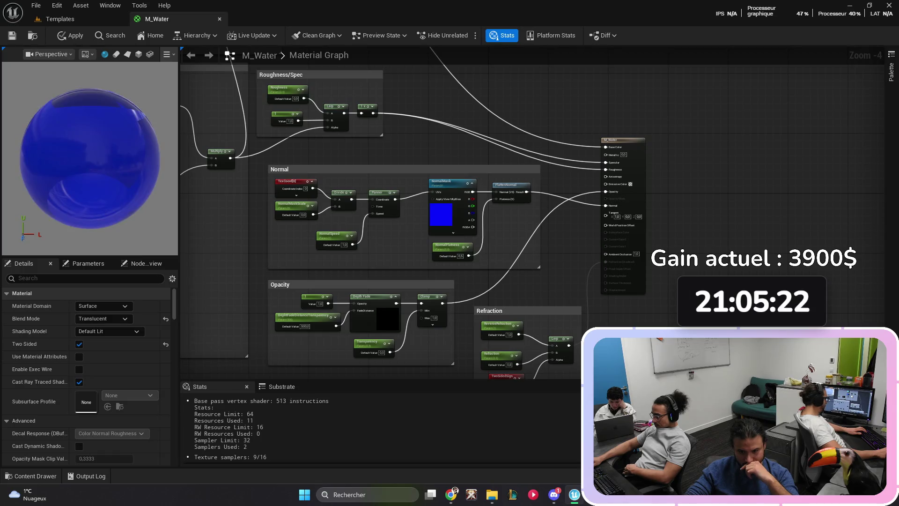
pyautogui.moveTo(328, 203); pyautogui.dragTo(456, 361)
pyautogui.scroll(3, 456, 362)
pyautogui.click(382, 187)
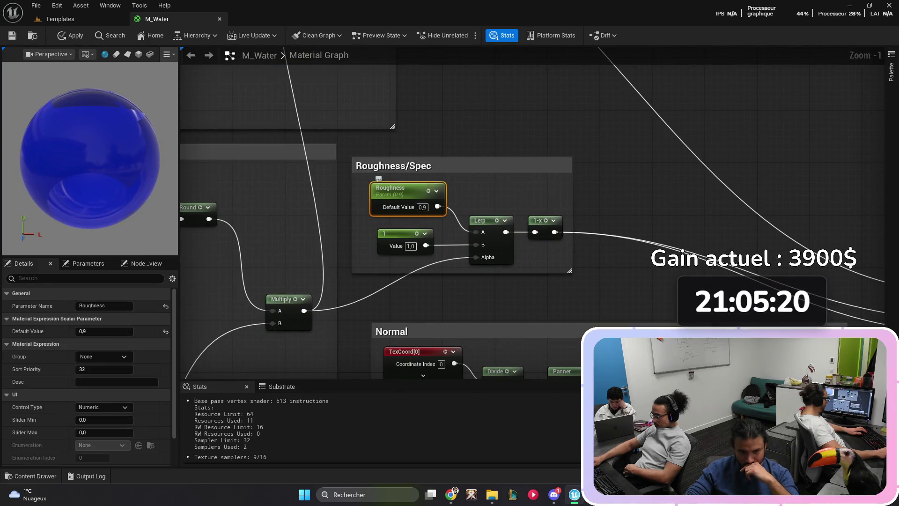
pyautogui.click(101, 357)
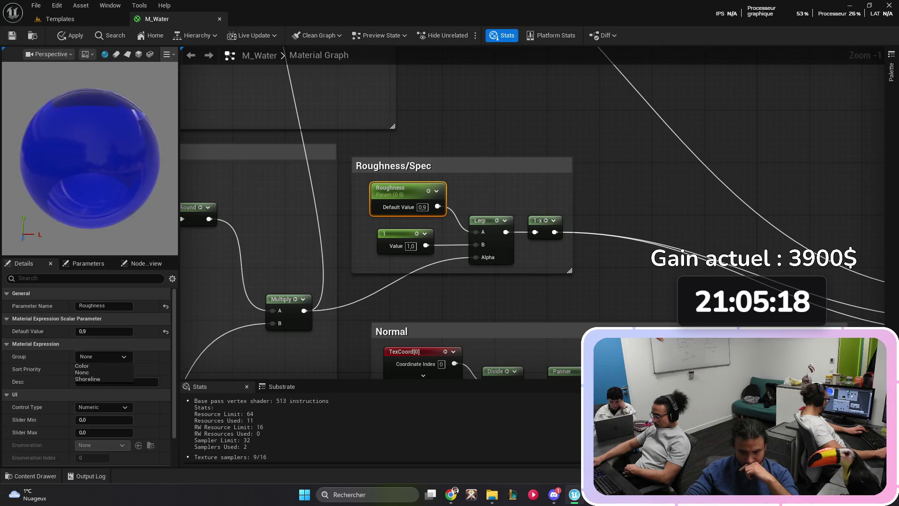
pyautogui.write('Rough')
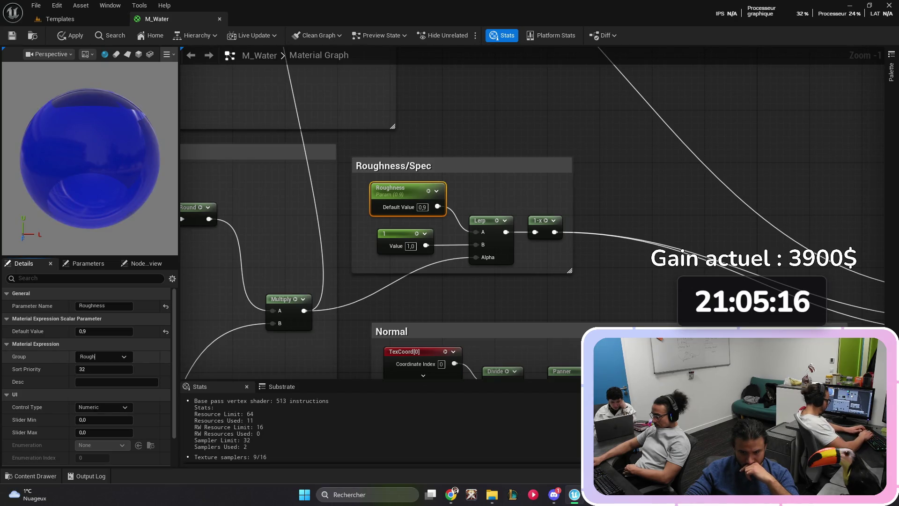
pyautogui.write('ness')
pyautogui.press('Return')
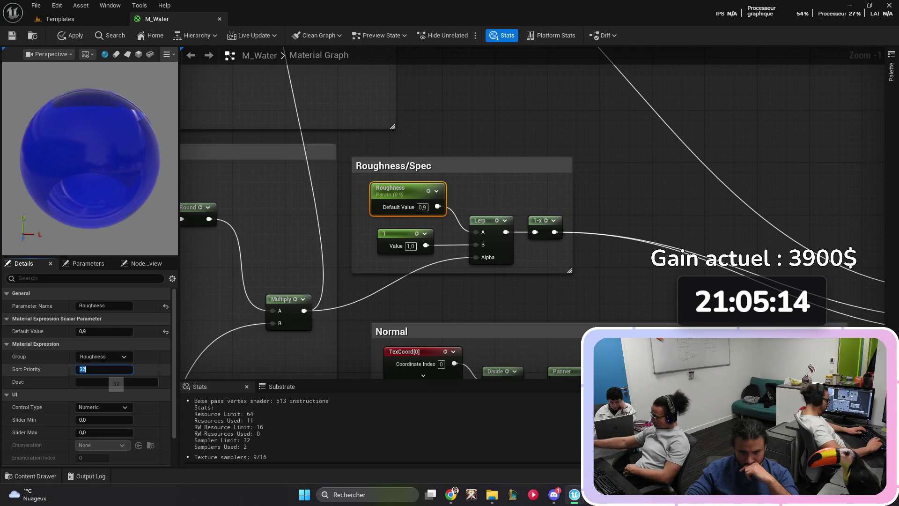
pyautogui.click(104, 369)
pyautogui.write('1')
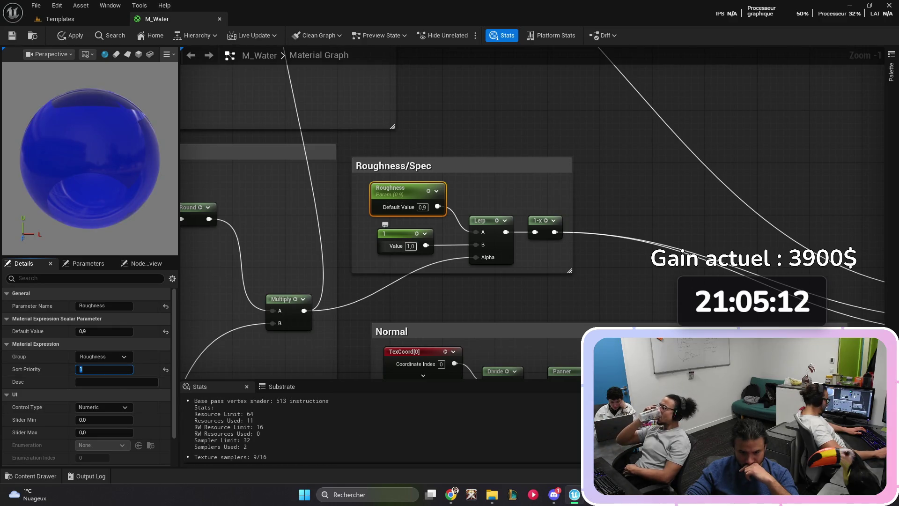
pyautogui.press('Return')
# Step: Pan the material graph over to the Depth Fade nodes
pyautogui.scroll(-3, 496, 177)
pyautogui.moveTo(470, 170); pyautogui.dragTo(362, 36)
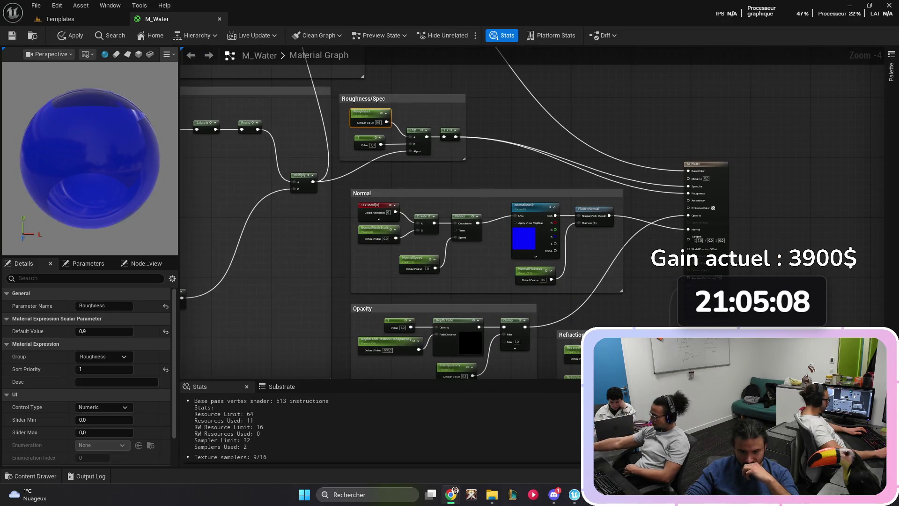
pyautogui.moveTo(328, 141); pyautogui.dragTo(656, 328)
pyautogui.scroll(5, 590, 290)
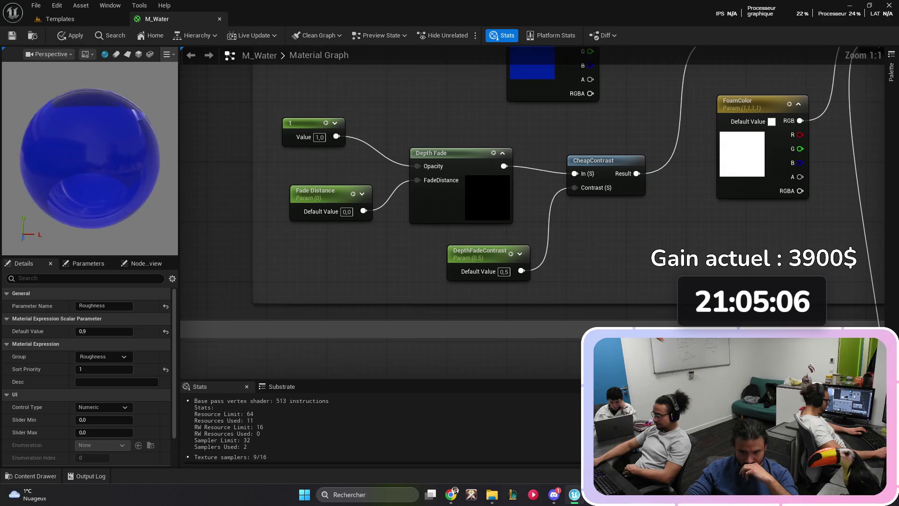
# Step: Put Fade Distance in a new FadeDistance group with sort priority 1
pyautogui.click(323, 201)
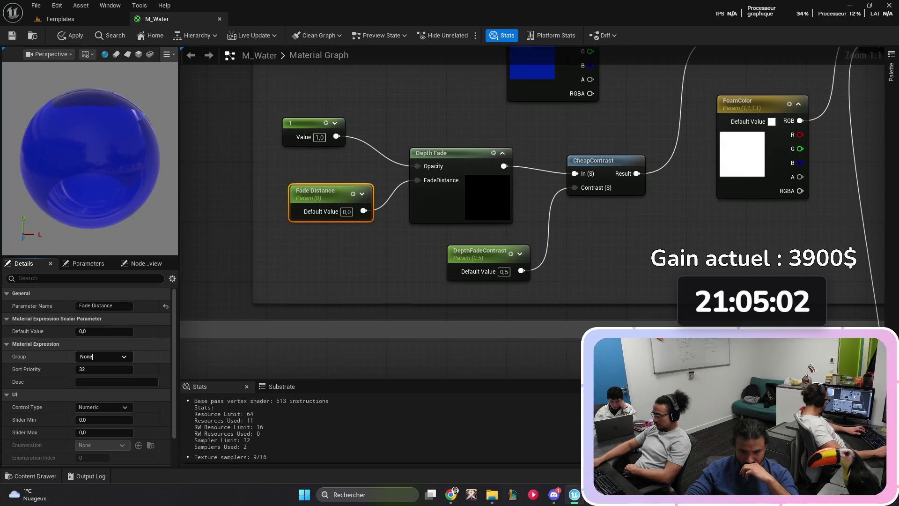
pyautogui.write('Fade')
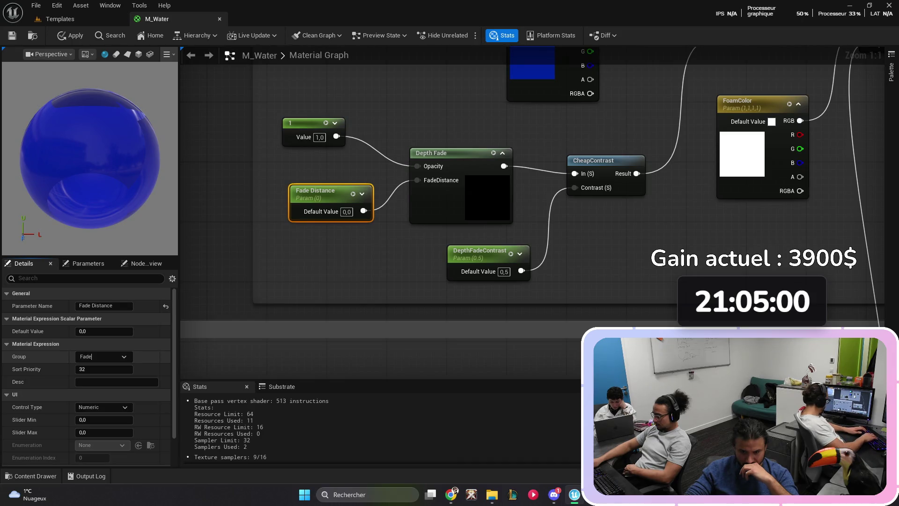
pyautogui.press('Return')
pyautogui.write('Distance')
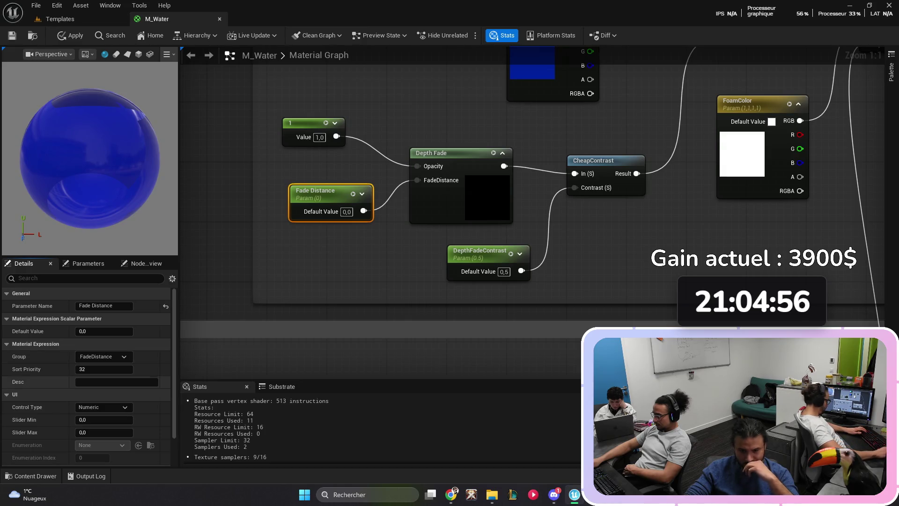
pyautogui.click(104, 369)
pyautogui.write('1')
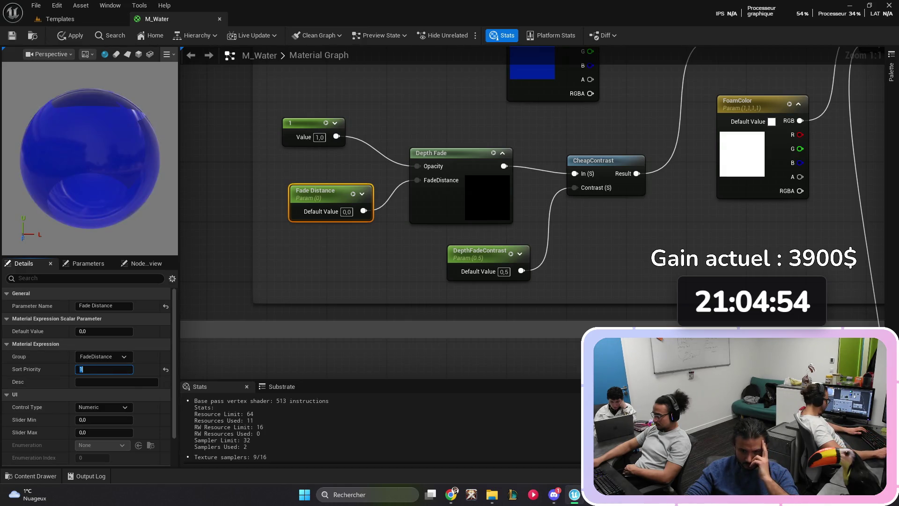
# Step: Add DepthFadeContrast to the FadeDistance group and set its sort priority
pyautogui.click(480, 253)
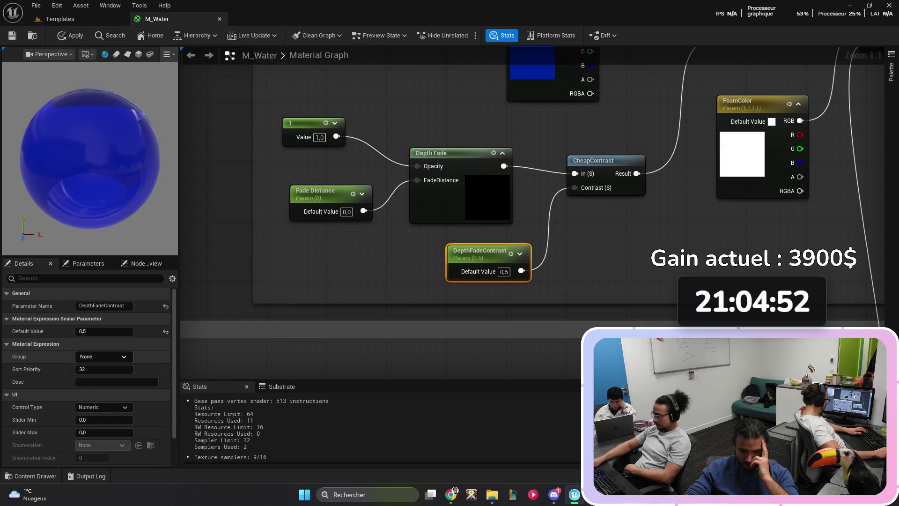
pyautogui.click(104, 357)
pyautogui.click(93, 373)
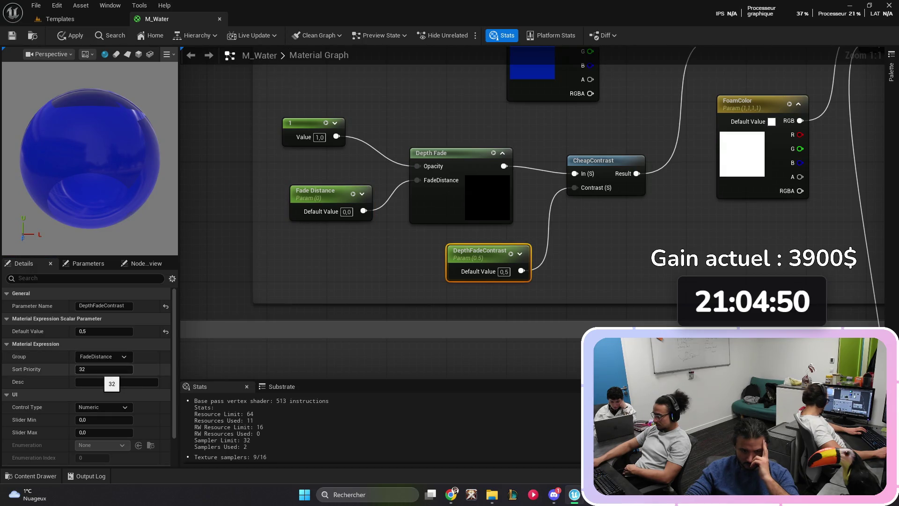
pyautogui.click(104, 369)
pyautogui.write('2')
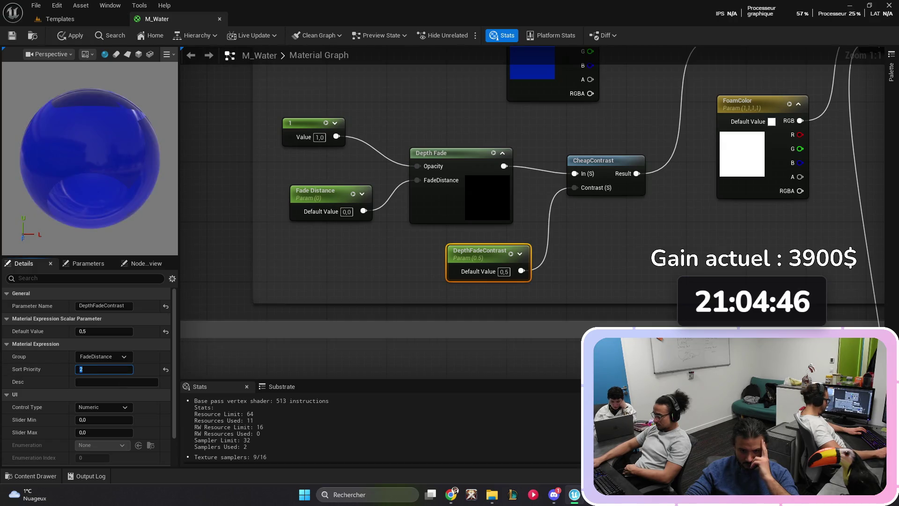
pyautogui.scroll(-3, 456, 254)
pyautogui.moveTo(422, 328)
pyautogui.mouseDown()
pyautogui.moveTo(455, 254)
pyautogui.moveTo(435, 257)
pyautogui.mouseUp()
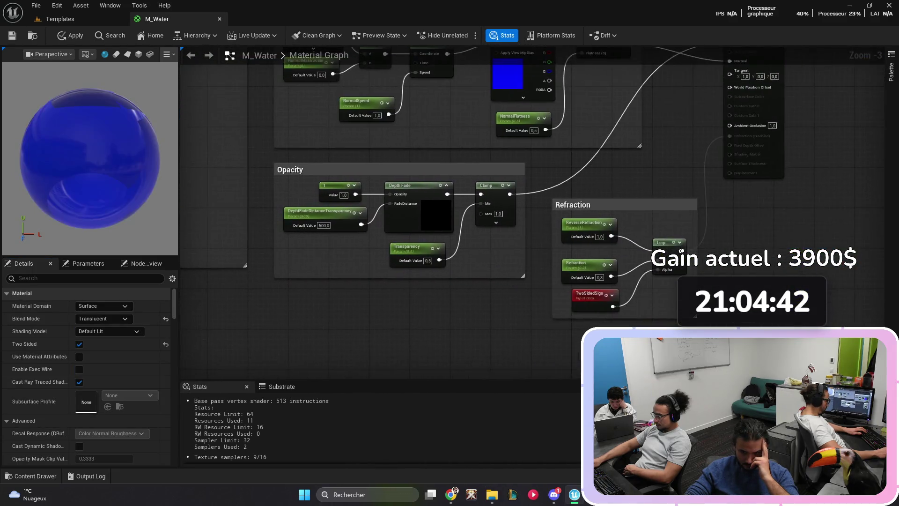
pyautogui.scroll(2, 436, 256)
# Step: Add the depth-fade transparency and Transparency parameters to FadeDistance, Transparency at priority 4
pyautogui.click(314, 206)
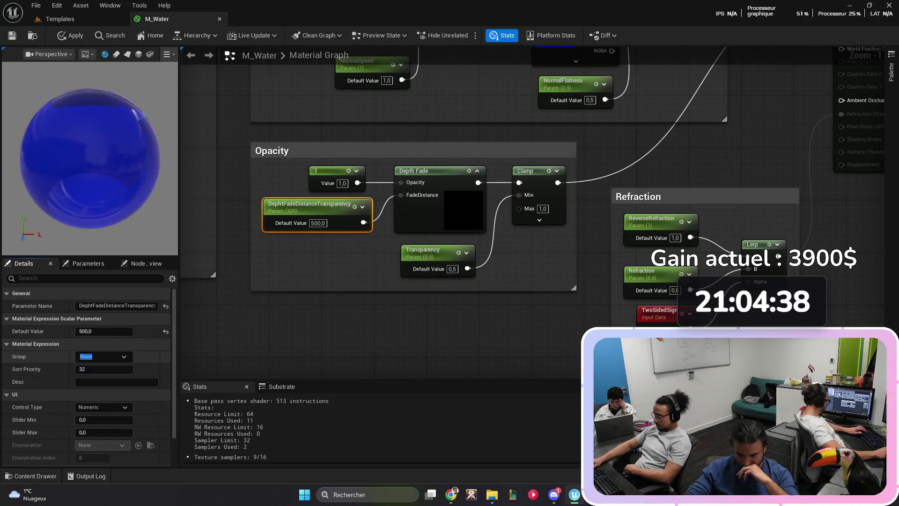
pyautogui.write('FadeDistance')
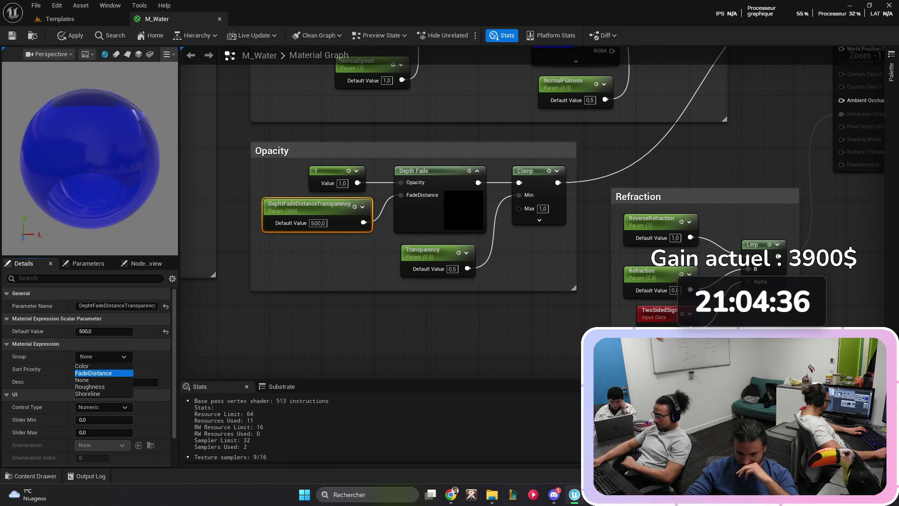
pyautogui.click(104, 369)
pyautogui.click(423, 253)
pyautogui.click(104, 357)
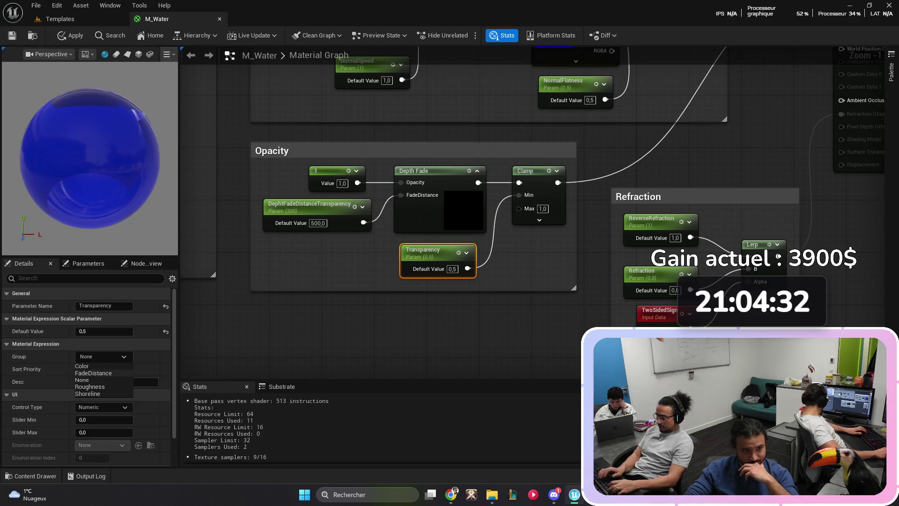
pyautogui.click(104, 373)
pyautogui.write('4')
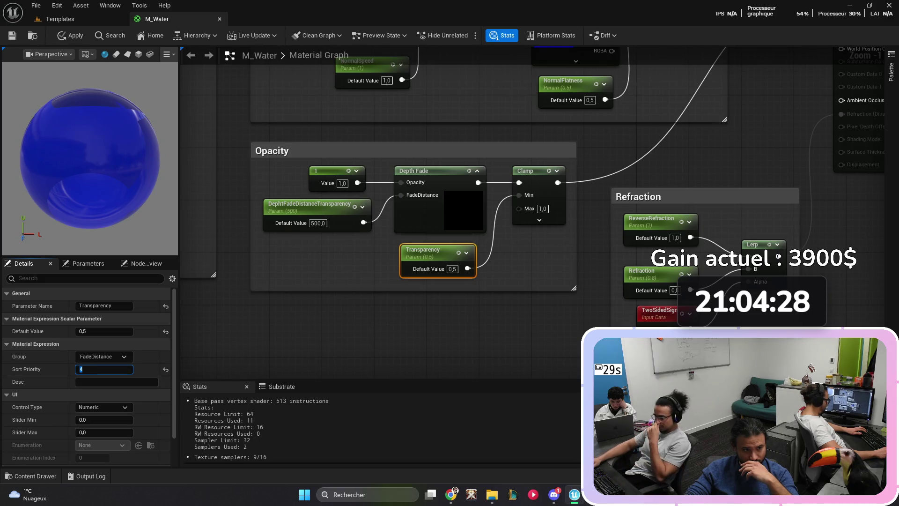
# Step: Save the M_Water material
pyautogui.moveTo(516, 298); pyautogui.dragTo(466, 314)
pyautogui.click(13, 35)
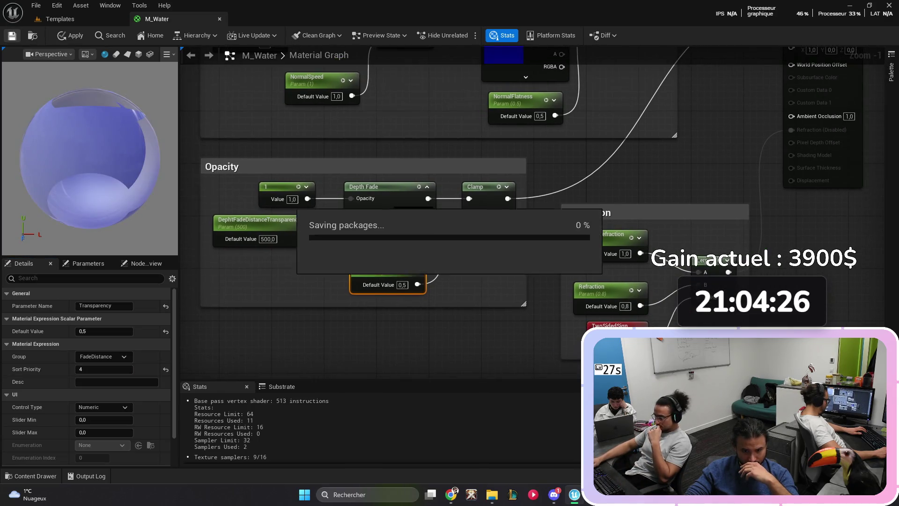
pyautogui.scroll(-4, 404, 311)
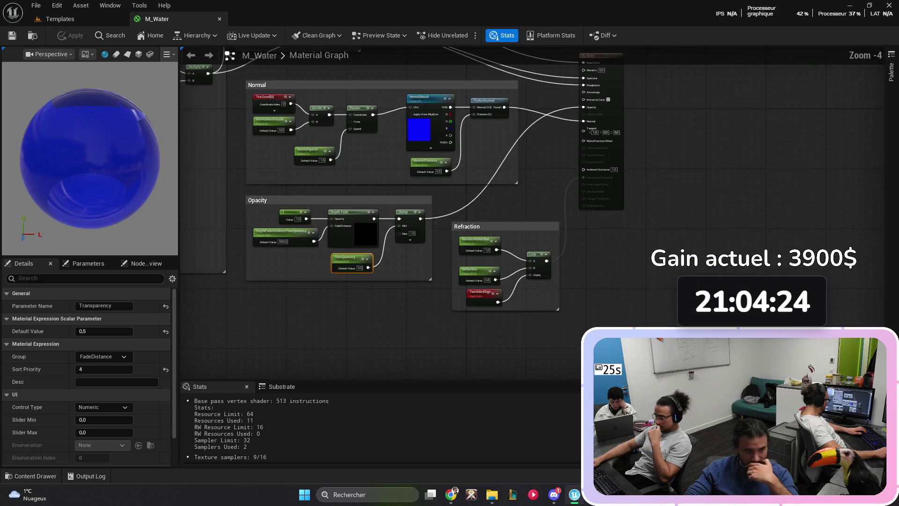
# Step: Put the NormalMaskScale parameter into the Normal group
pyautogui.scroll(2, 404, 311)
pyautogui.moveTo(404, 311); pyautogui.dragTo(295, 289)
pyautogui.moveTo(328, 211)
pyautogui.mouseDown()
pyautogui.moveTo(345, 301)
pyautogui.moveTo(474, 356)
pyautogui.mouseUp()
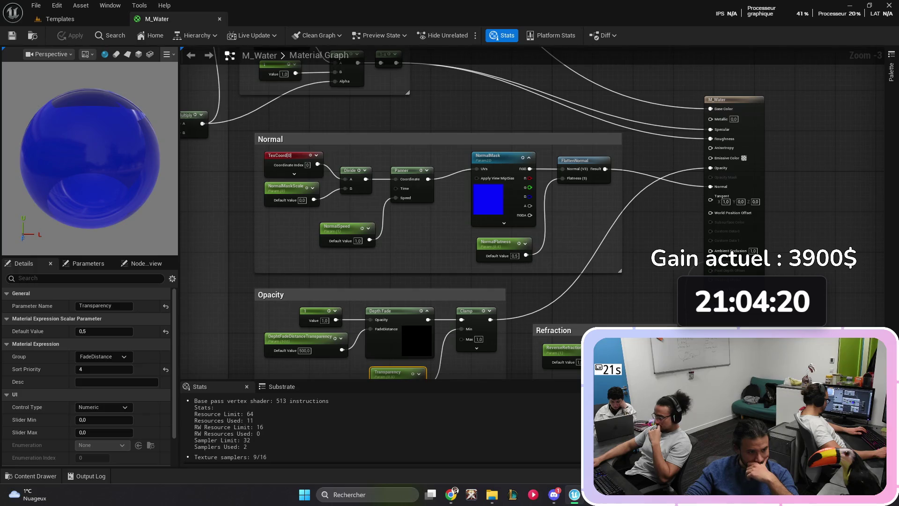
pyautogui.click(285, 186)
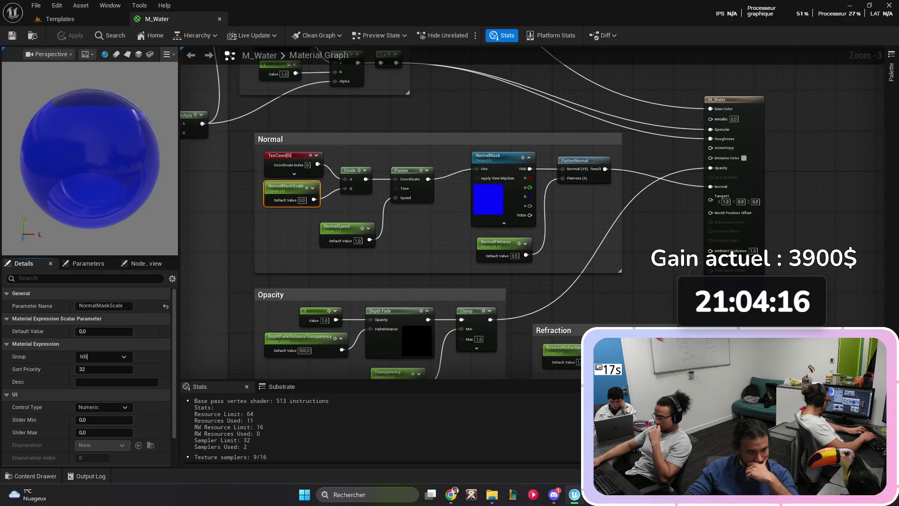
pyautogui.write('ormal')
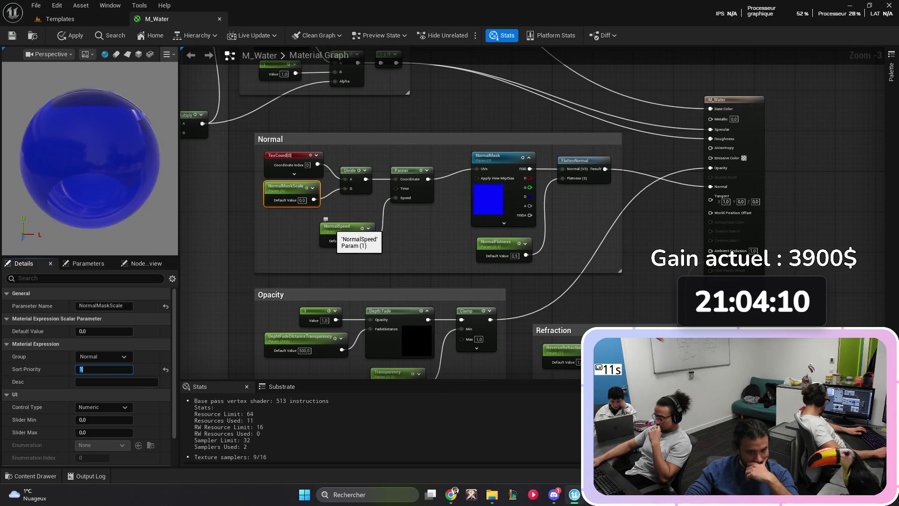
# Step: Add NormalSpeed (sort priority 2) and NormalFlatness to the Normal group, and adjust NormalMask's sort priority
pyautogui.click(349, 237)
pyautogui.click(103, 356)
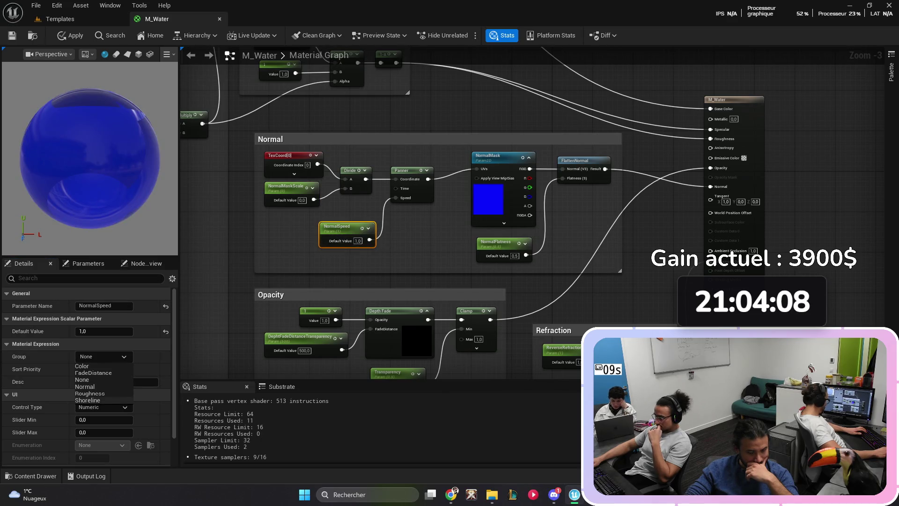
pyautogui.click(85, 387)
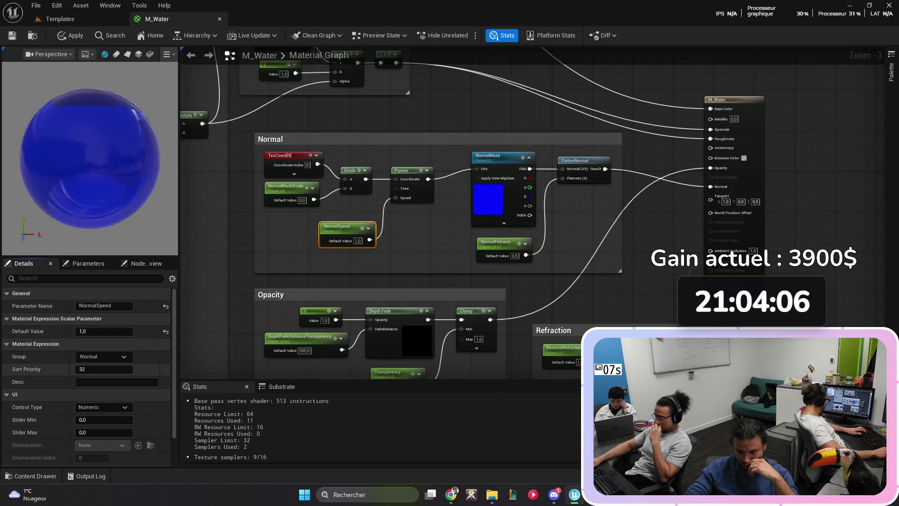
pyautogui.click(114, 370)
pyautogui.write('2')
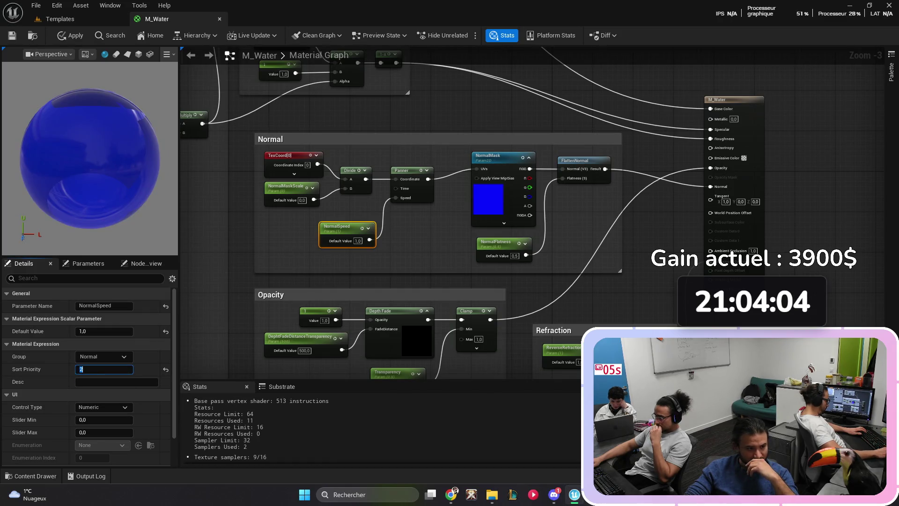
pyautogui.click(497, 241)
pyautogui.click(103, 356)
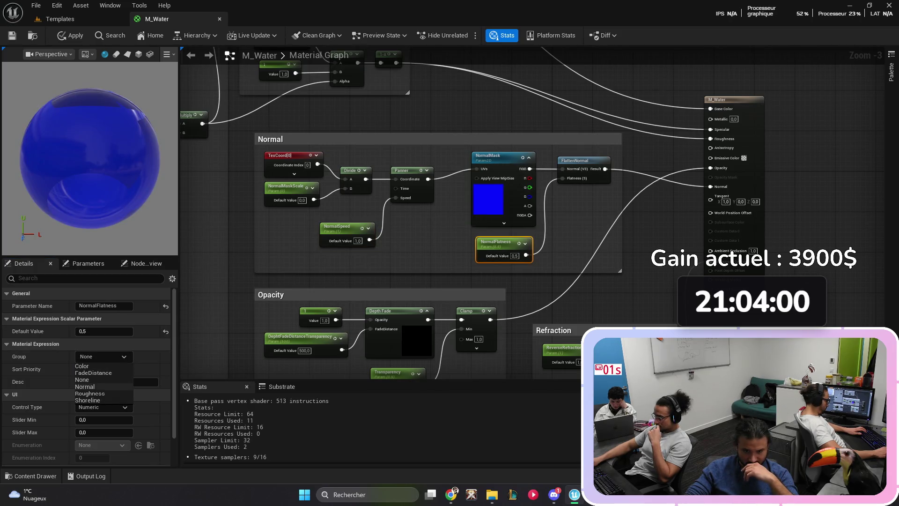
pyautogui.click(84, 387)
pyautogui.click(101, 369)
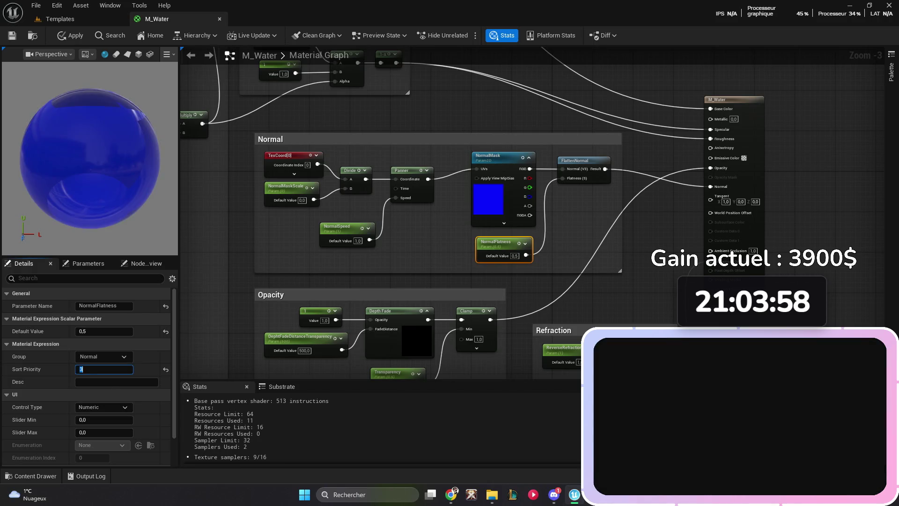
pyautogui.click(487, 156)
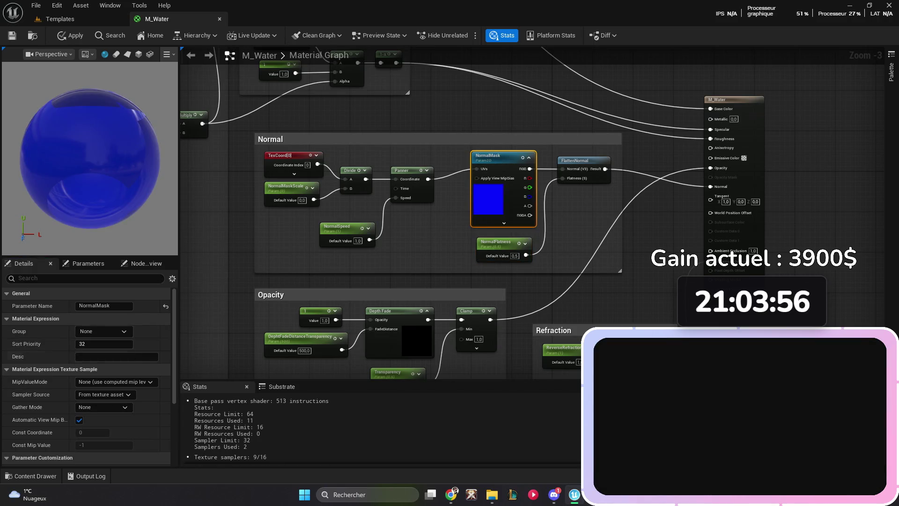
pyautogui.click(104, 344)
# Step: Assign the ReverseRefraction parameter to a new Refraction group
pyautogui.moveTo(621, 296)
pyautogui.mouseDown()
pyautogui.moveTo(522, 251)
pyautogui.moveTo(420, 119)
pyautogui.mouseUp()
pyautogui.click(523, 251)
pyautogui.scroll(2, 398, 143)
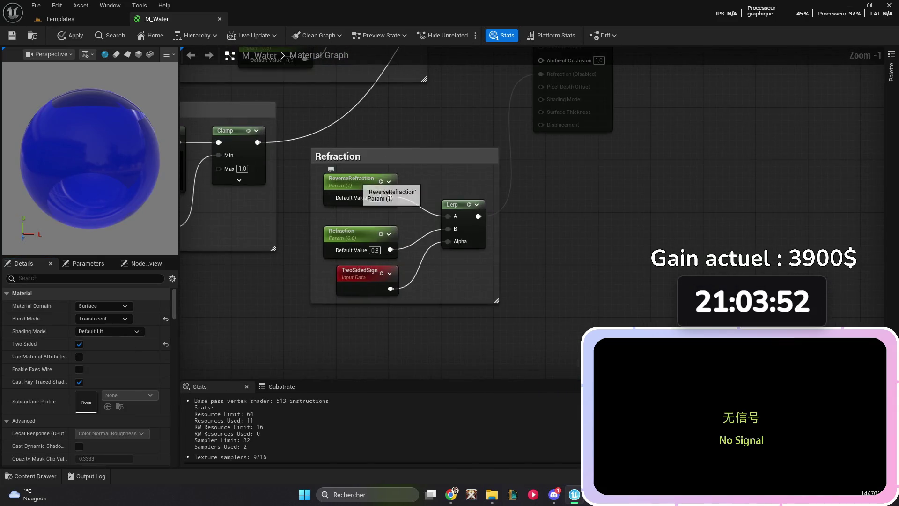
pyautogui.click(360, 187)
pyautogui.click(86, 356)
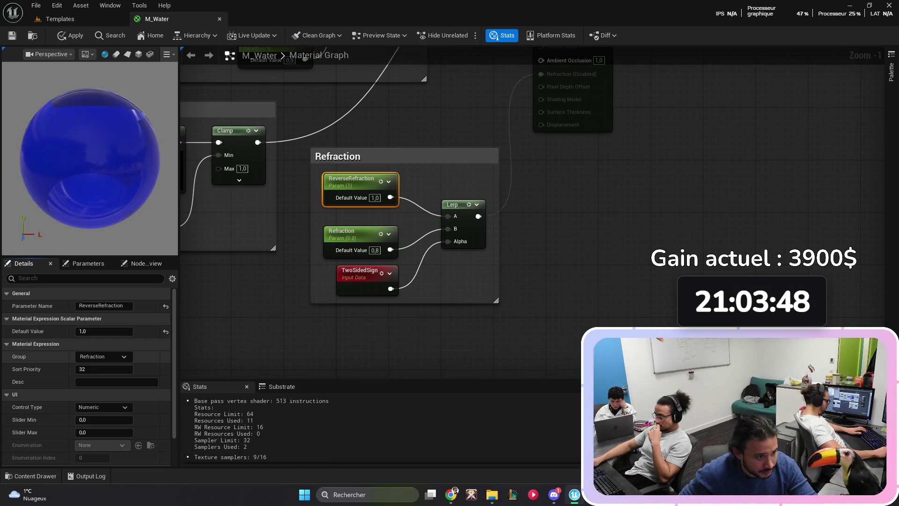
pyautogui.write('tion')
pyautogui.press('Tab')
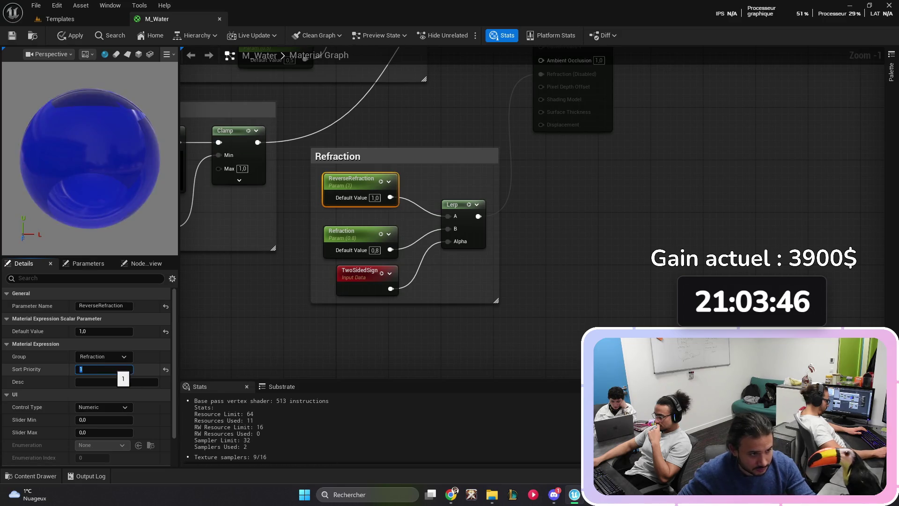
# Step: Put the Refraction parameter in the Refraction group with sort priority 2 and apply the material
pyautogui.click(346, 232)
pyautogui.click(104, 357)
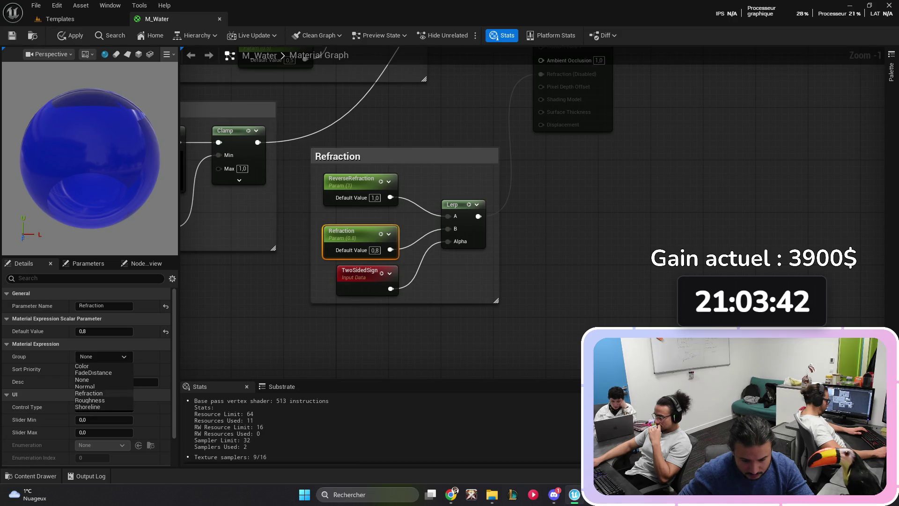
pyautogui.click(89, 393)
pyautogui.click(104, 369)
pyautogui.press('Return')
pyautogui.scroll(-2, 375, 211)
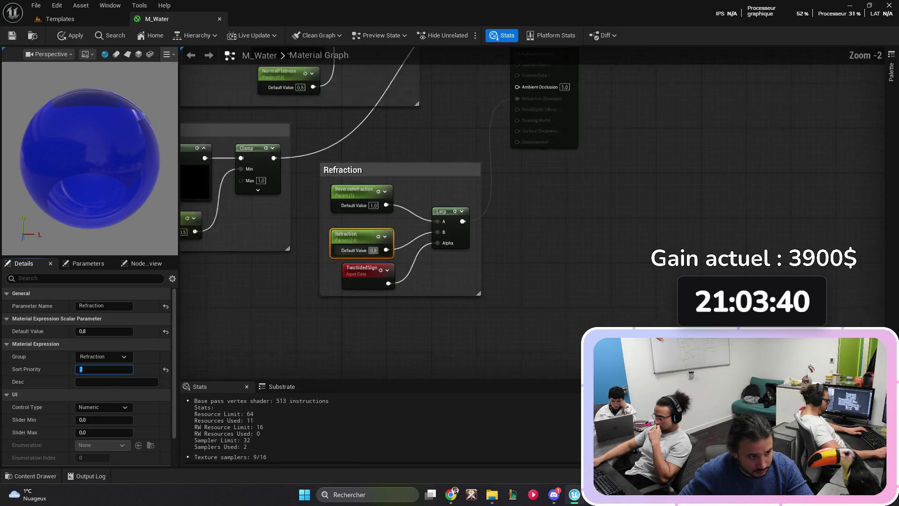
pyautogui.hotkey('ctrl', 's')
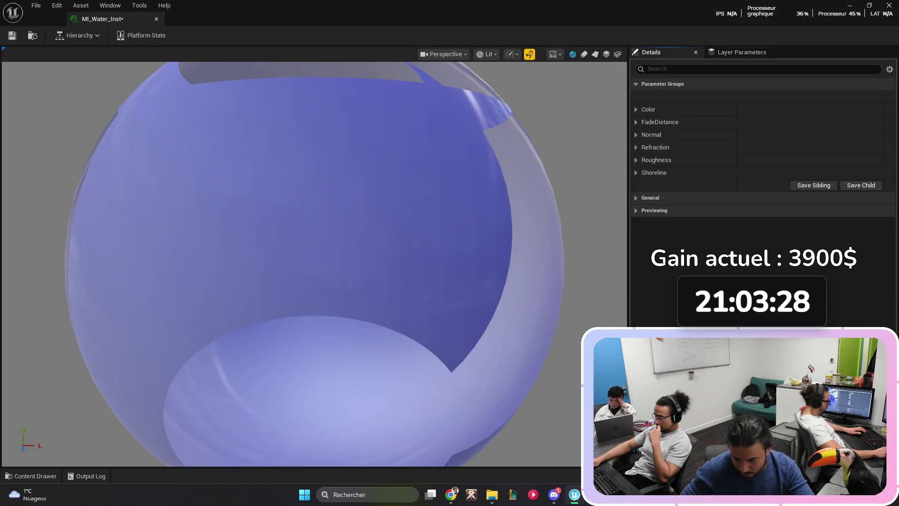
pyautogui.press('super+Down')
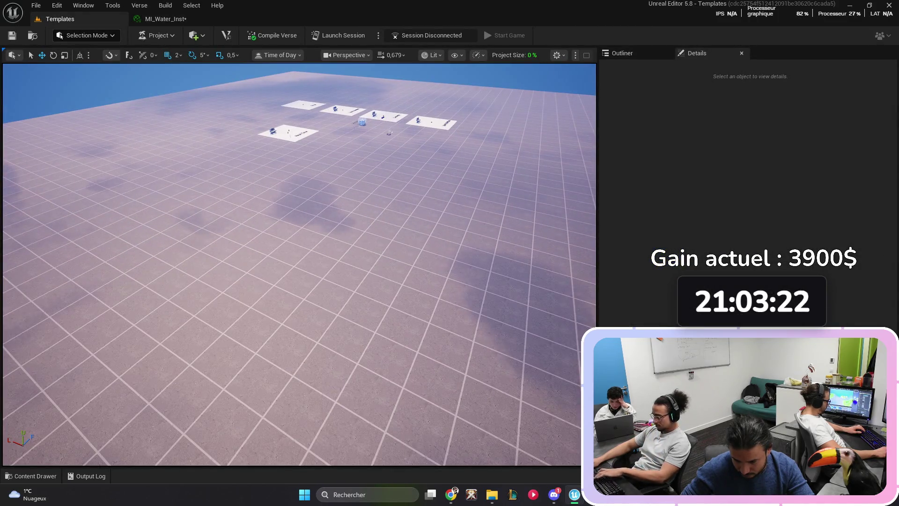
# Step: In MI_Water_Inst, override WaterColor, WaterColor (Depth), FoamColor and the fade distance, contrast and transparency parameters
pyautogui.click(166, 19)
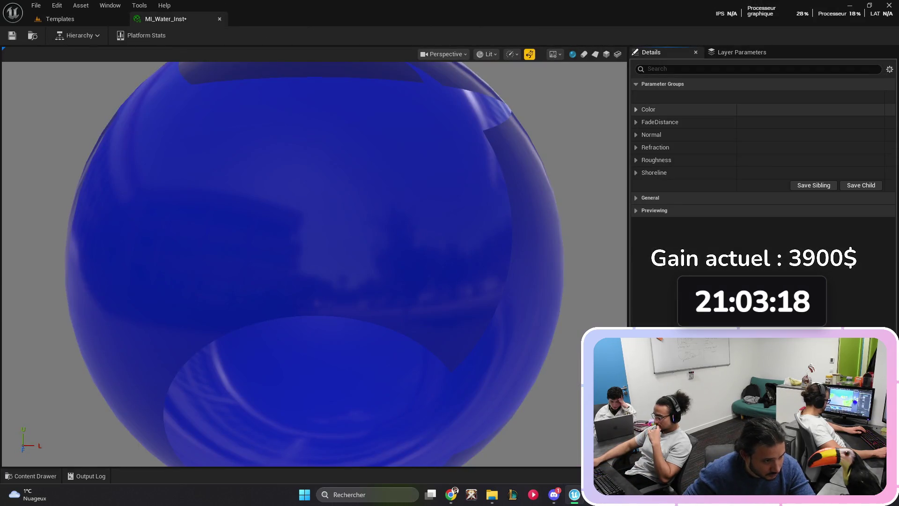
pyautogui.click(648, 109)
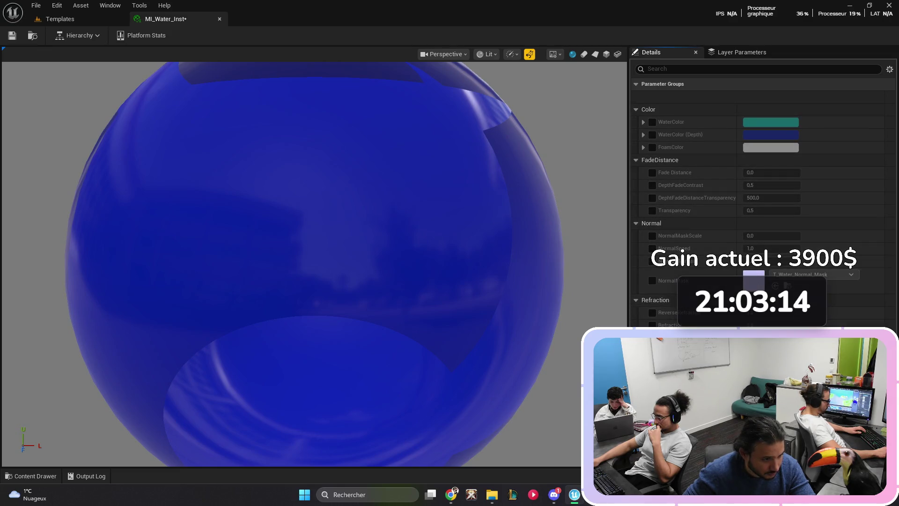
pyautogui.click(652, 122)
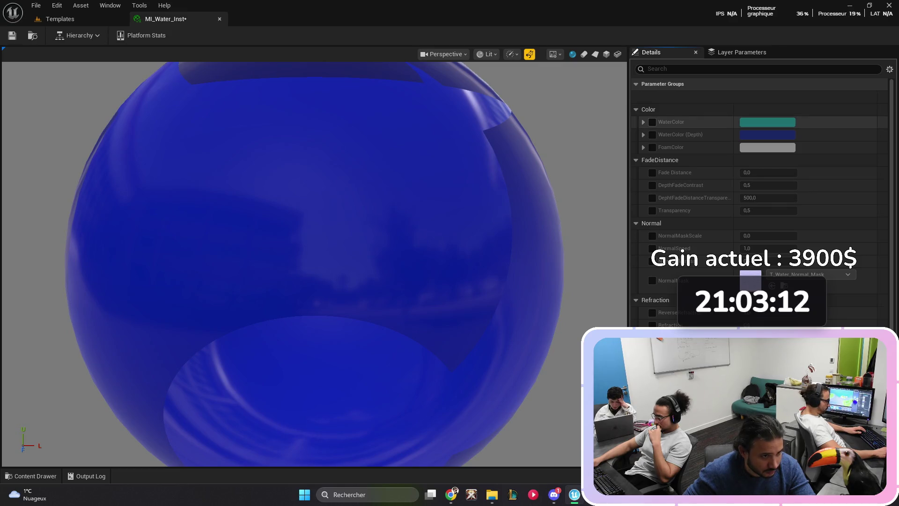
pyautogui.click(653, 134)
pyautogui.click(653, 147)
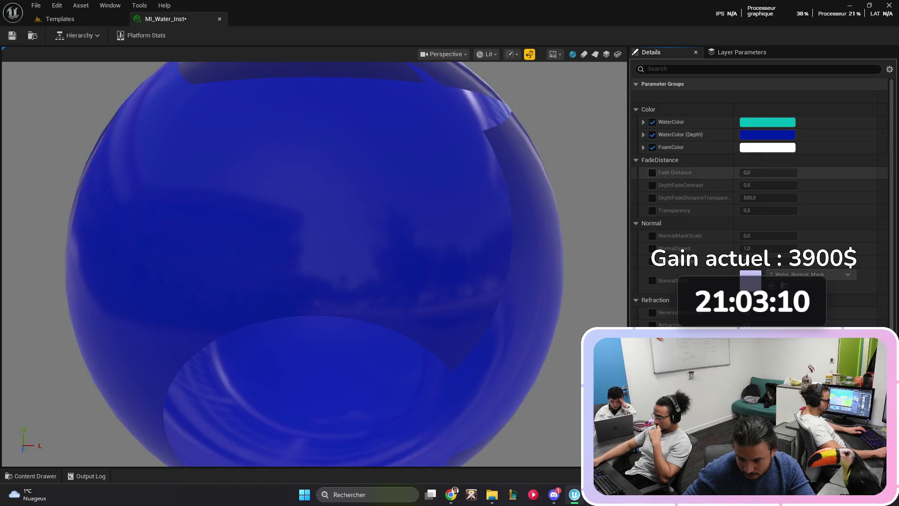
pyautogui.click(652, 172)
pyautogui.click(653, 185)
pyautogui.click(652, 198)
pyautogui.click(652, 211)
# Step: Override NormalMaskScale, NormalSpeed, NormalFlatness, NormalMask, ReverseRefraction and Refraction, then save and close the instance
pyautogui.click(652, 236)
pyautogui.click(652, 248)
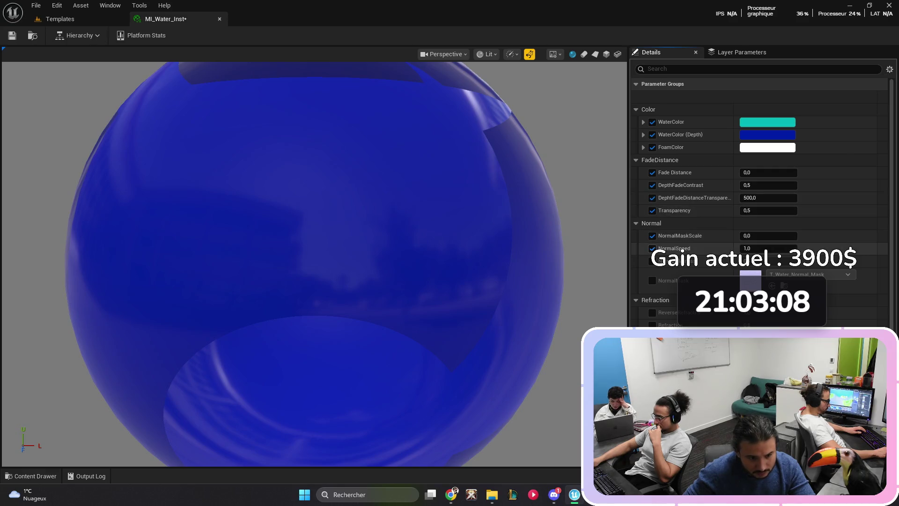
pyautogui.click(653, 261)
pyautogui.click(652, 281)
pyautogui.scroll(-2, 652, 281)
pyautogui.click(652, 268)
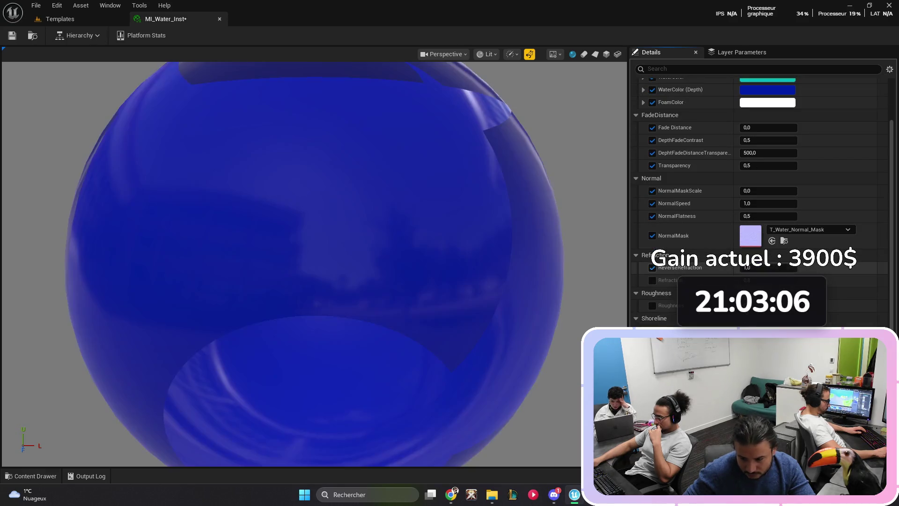
pyautogui.click(652, 280)
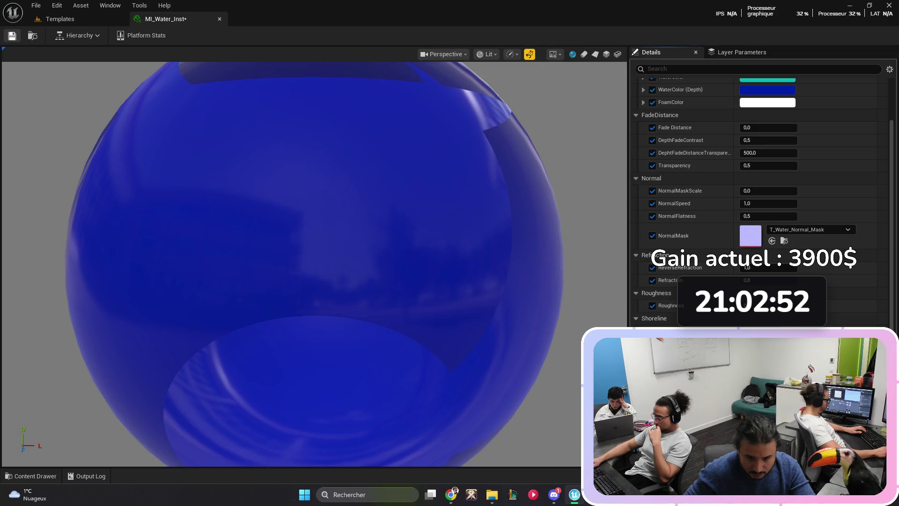
pyautogui.hotkey('ctrl', 's')
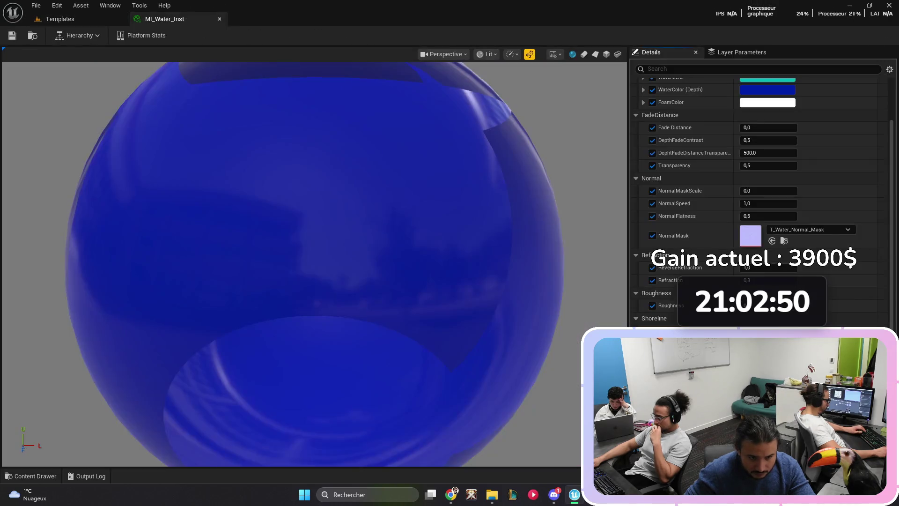
pyautogui.click(219, 18)
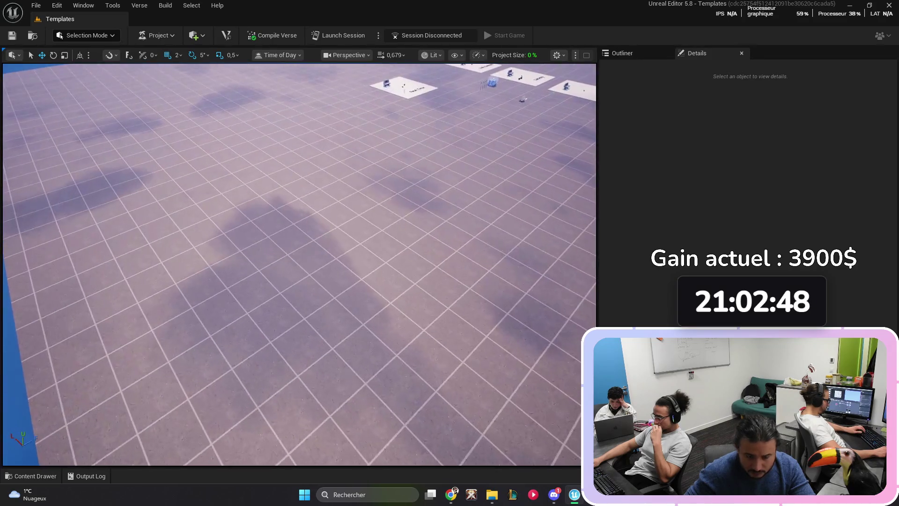
# Step: Try Modeling, Fortnite Tools and Landscape modes, then return to Selection Mode
pyautogui.click(86, 35)
pyautogui.click(89, 80)
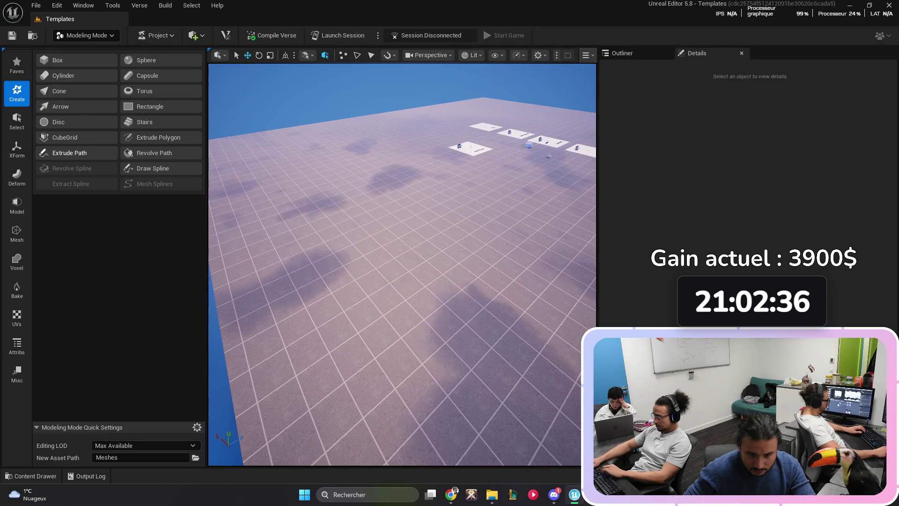
pyautogui.click(86, 35)
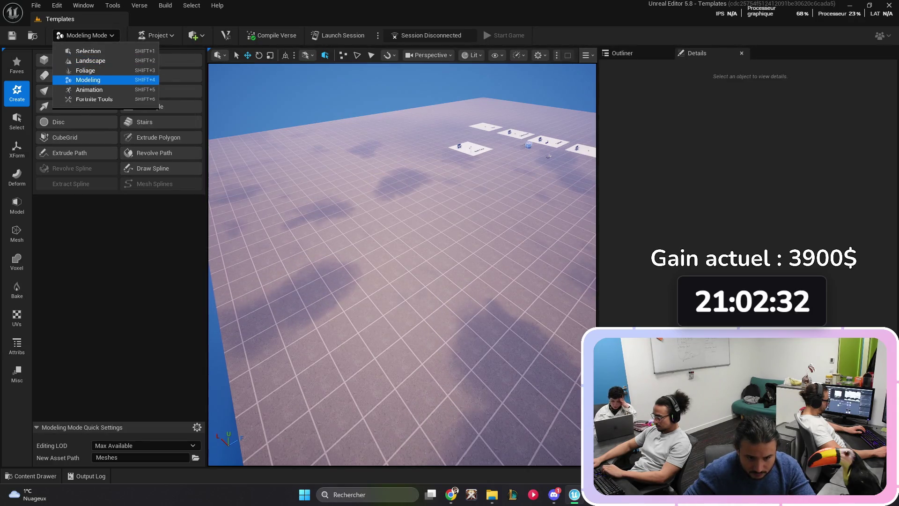
pyautogui.click(93, 99)
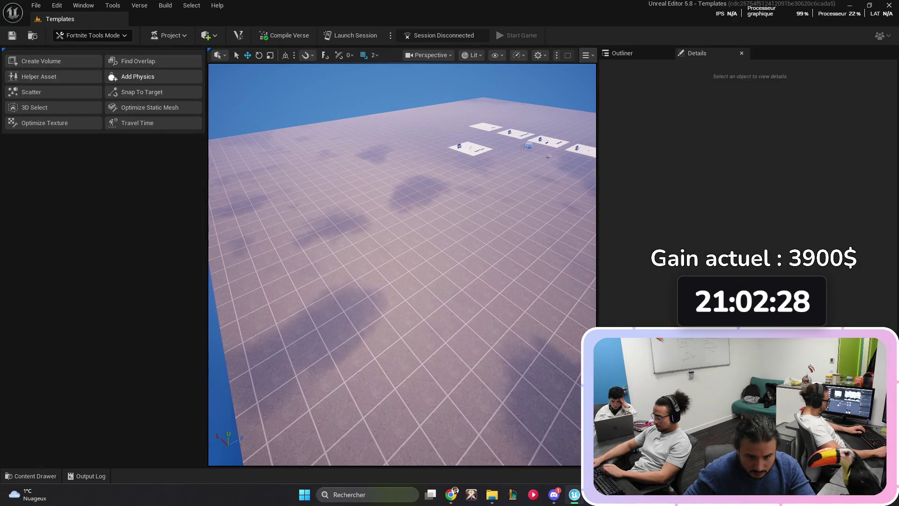
pyautogui.click(92, 35)
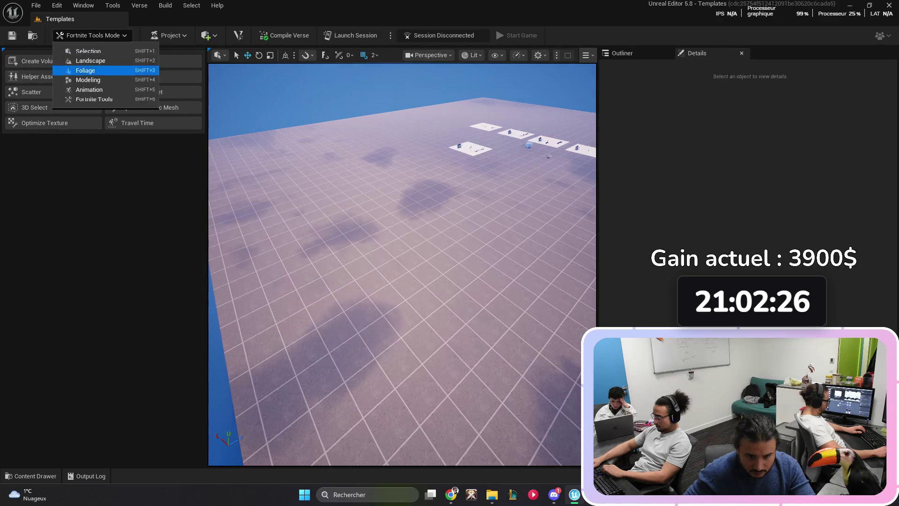
pyautogui.click(90, 61)
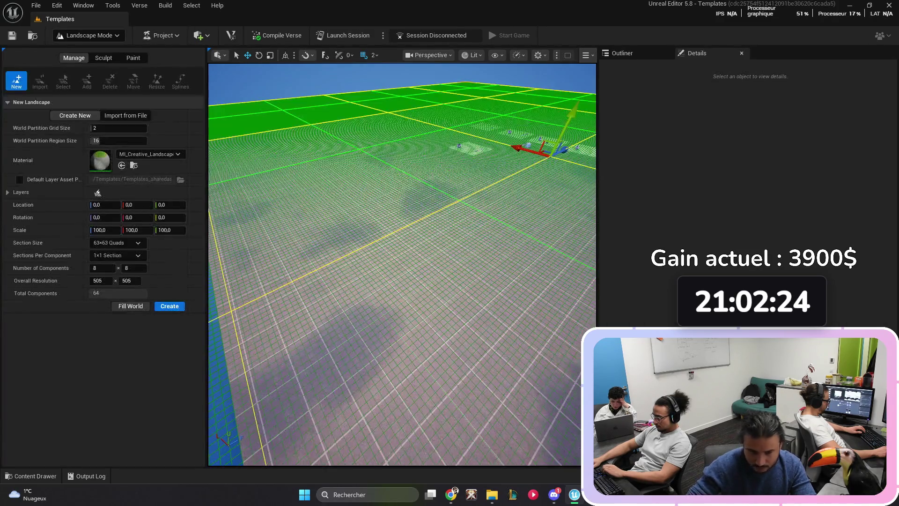
pyautogui.click(149, 154)
pyautogui.click(149, 154)
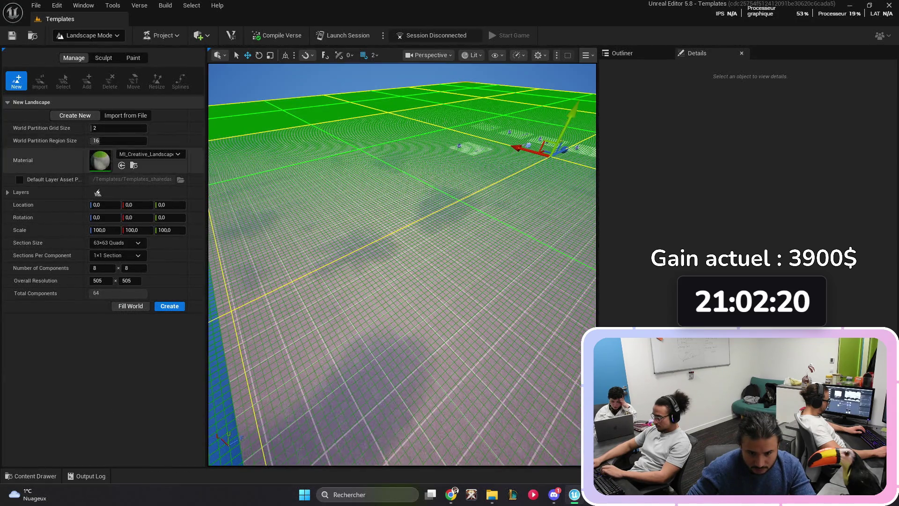
pyautogui.click(88, 35)
pyautogui.click(80, 52)
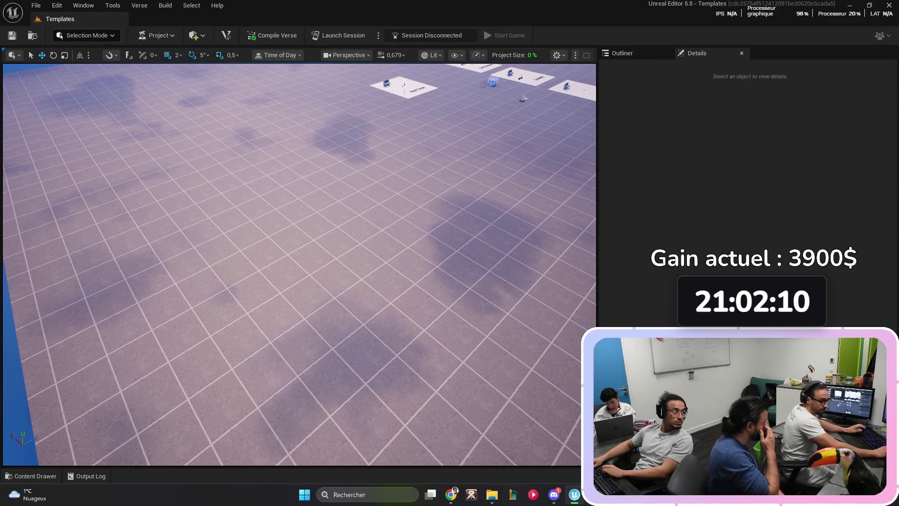
# Step: Search all project content in the Content Drawer to list the ocean water assets
pyautogui.scroll(2, 299, 265)
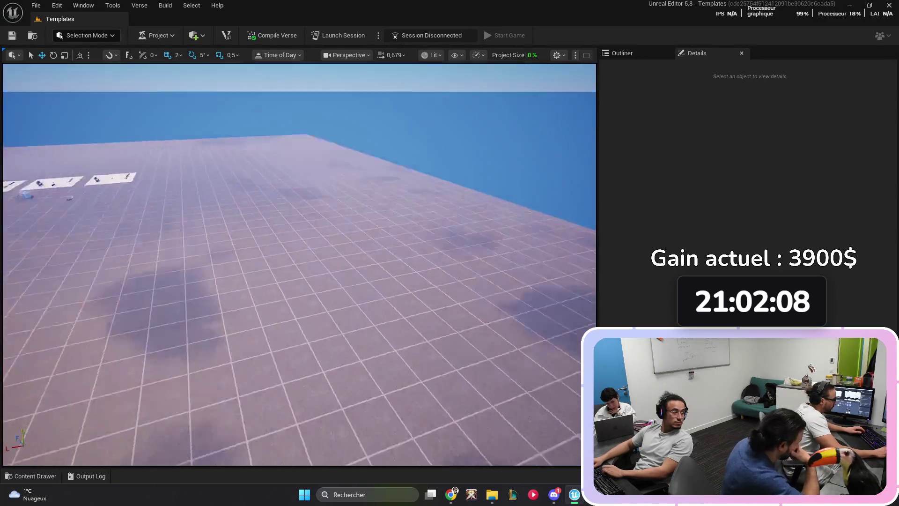
pyautogui.scroll(5, 300, 265)
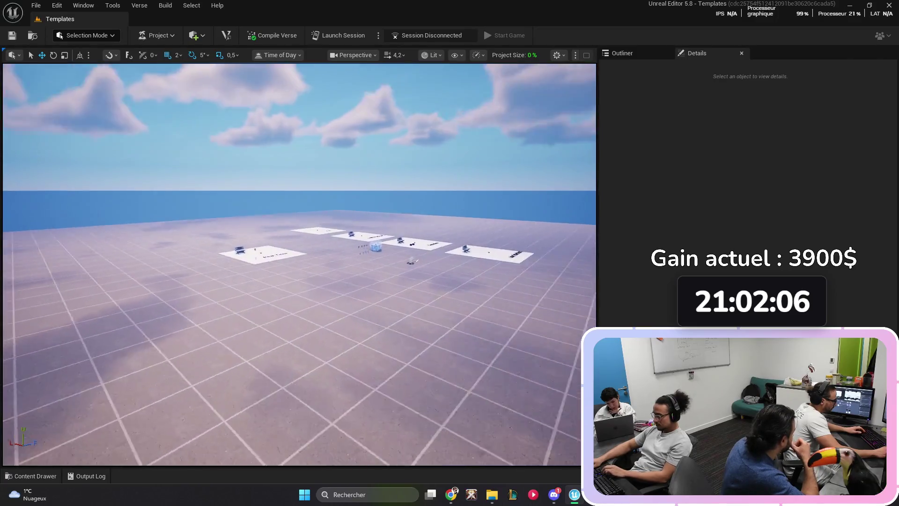
pyautogui.scroll(-1, 299, 265)
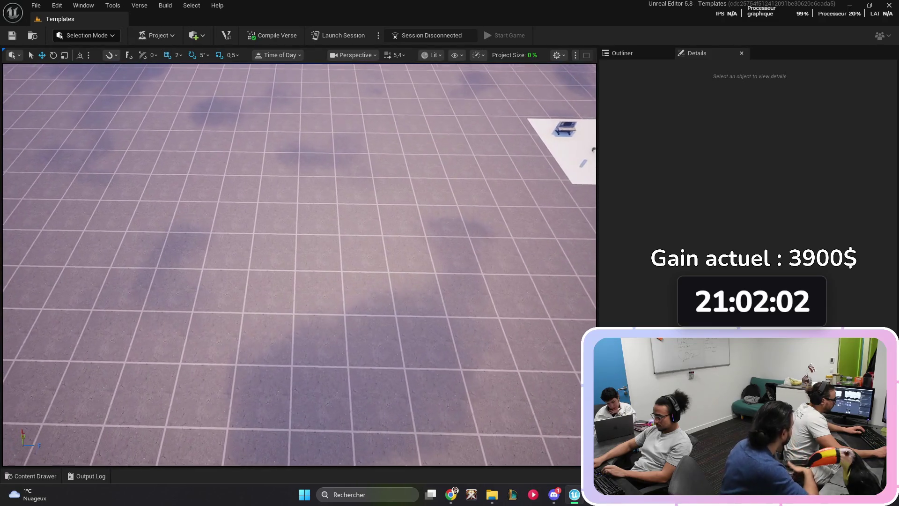
pyautogui.hotkey('ctrl', 'space')
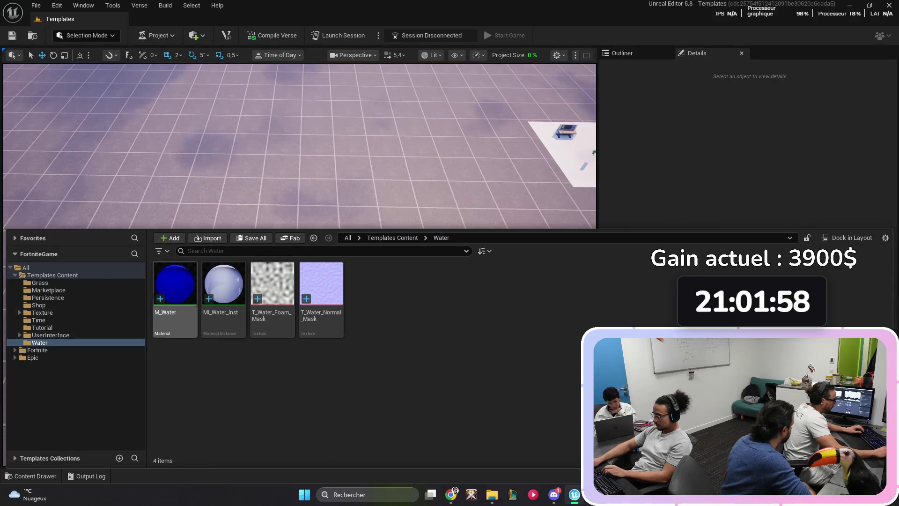
pyautogui.click(26, 267)
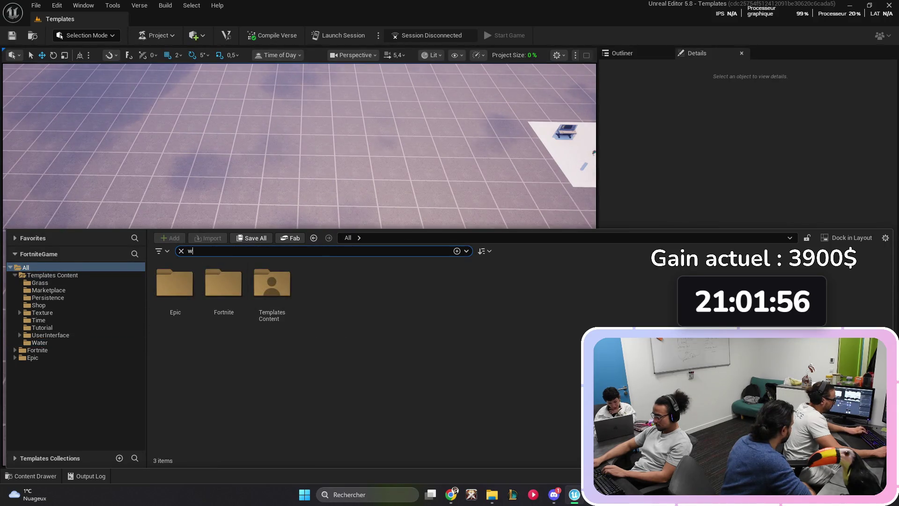
pyautogui.write('ater')
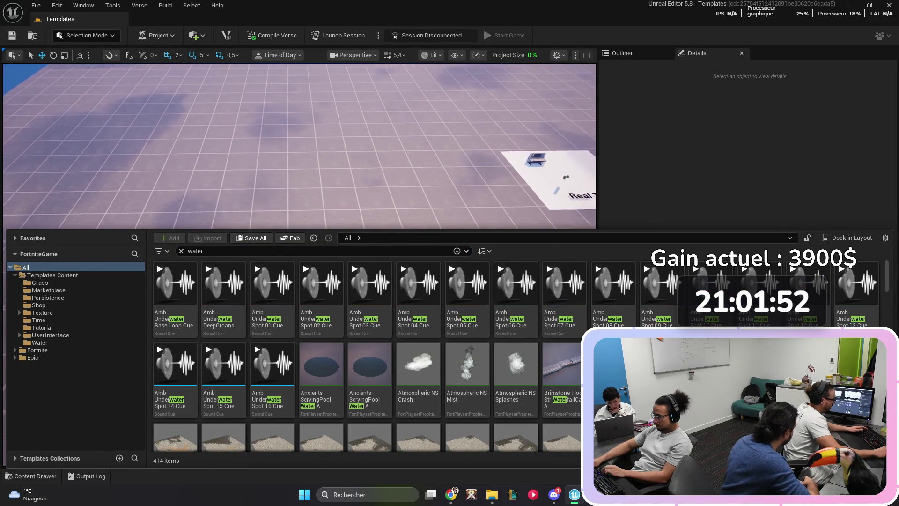
pyautogui.hotkey('ctrl', 'space')
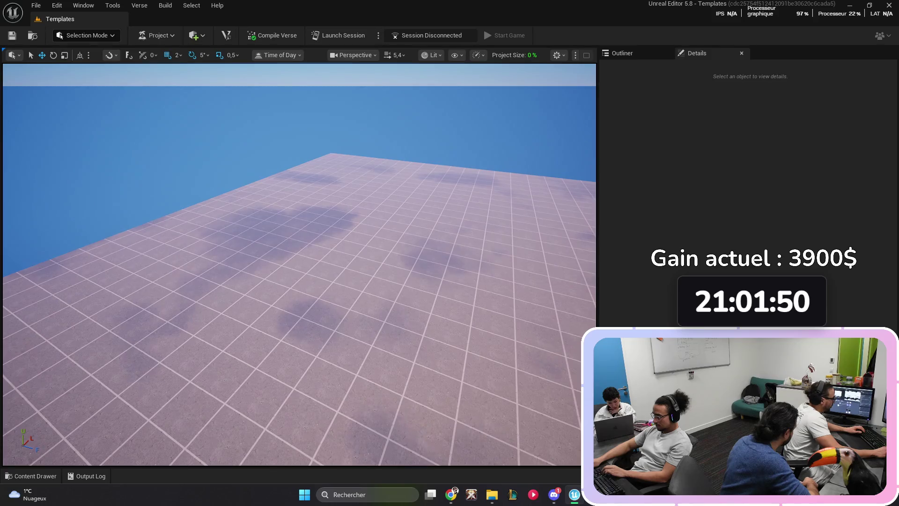
pyautogui.hotkey('ctrl', 'space')
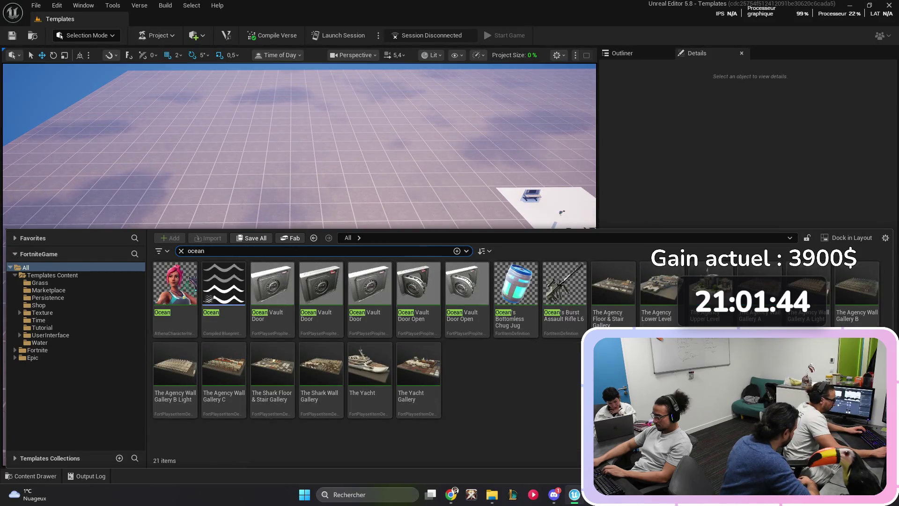
# Step: Place the Ocean water body in the level, frame it, and shift it along Y
pyautogui.moveTo(223, 284)
pyautogui.mouseDown()
pyautogui.moveTo(224, 187)
pyautogui.moveTo(203, 231)
pyautogui.moveTo(42, 203)
pyautogui.mouseUp()
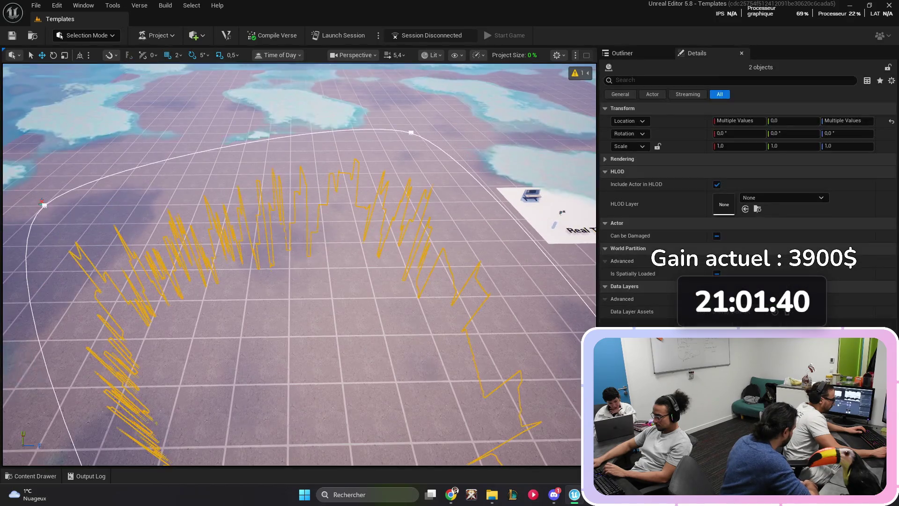
pyautogui.press('f')
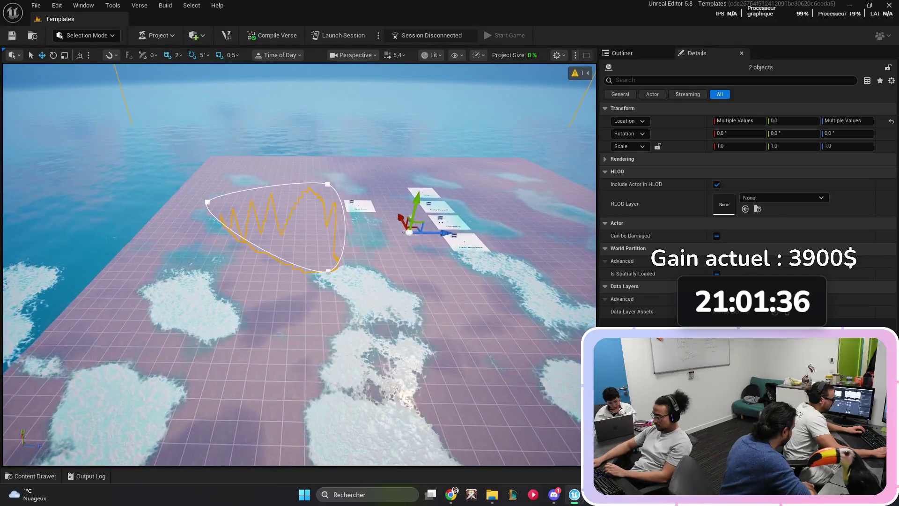
pyautogui.moveTo(415, 201); pyautogui.dragTo(419, 215)
# Step: Open the Templates Content Water folder and try dropping MI_Water_Inst into the scene
pyautogui.hotkey('ctrl', 'space')
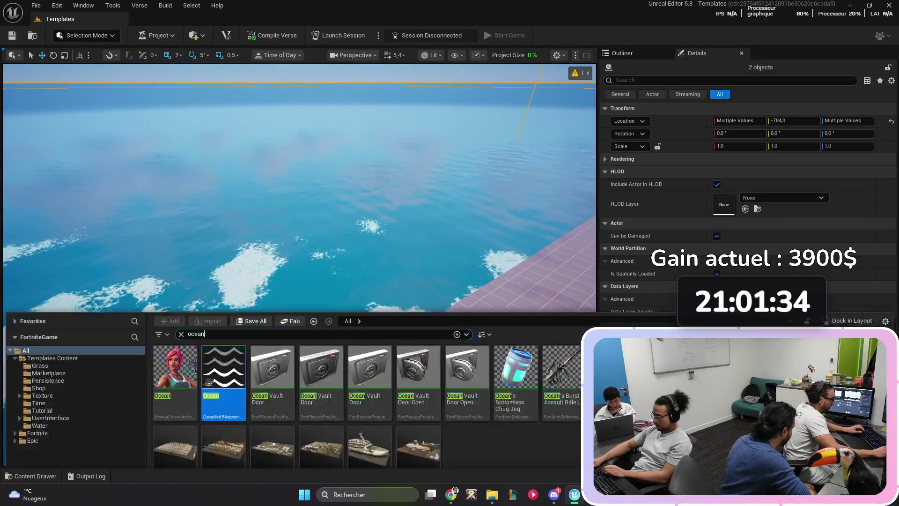
pyautogui.click(181, 250)
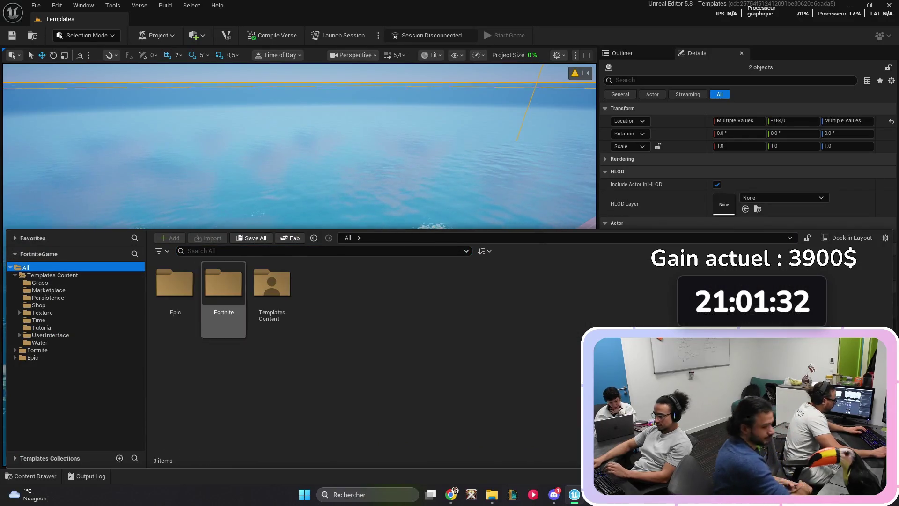
pyautogui.doubleClick(273, 283)
pyautogui.doubleClick(565, 281)
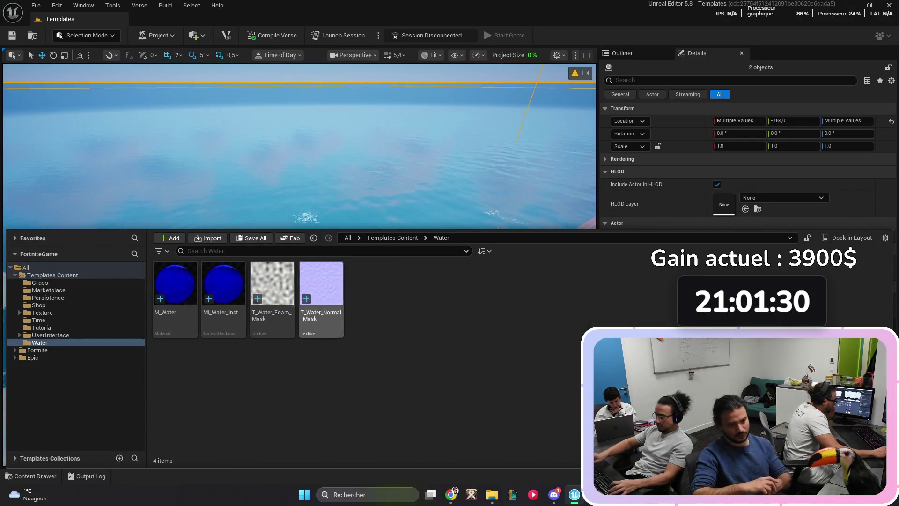
pyautogui.moveTo(175, 281); pyautogui.dragTo(282, 194)
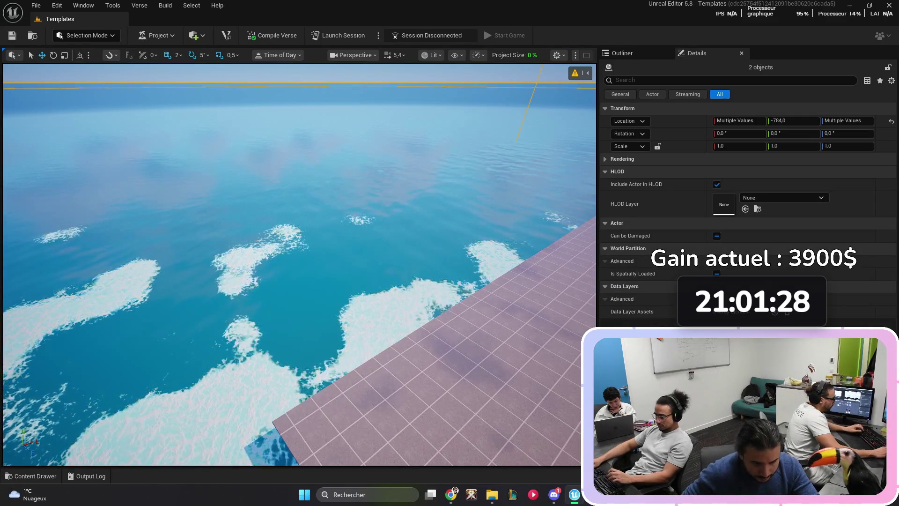
pyautogui.hotkey('ctrl', 'space')
pyautogui.moveTo(224, 283)
pyautogui.mouseDown()
pyautogui.moveTo(373, 225)
pyautogui.moveTo(358, 213)
pyautogui.mouseUp()
pyautogui.hotkey('ctrl', 'space')
pyautogui.moveTo(224, 283); pyautogui.dragTo(300, 199)
pyautogui.hotkey('ctrl', 'space')
# Step: Delete the ocean water body and mark outdated water bodies for resaving
pyautogui.click(300, 187)
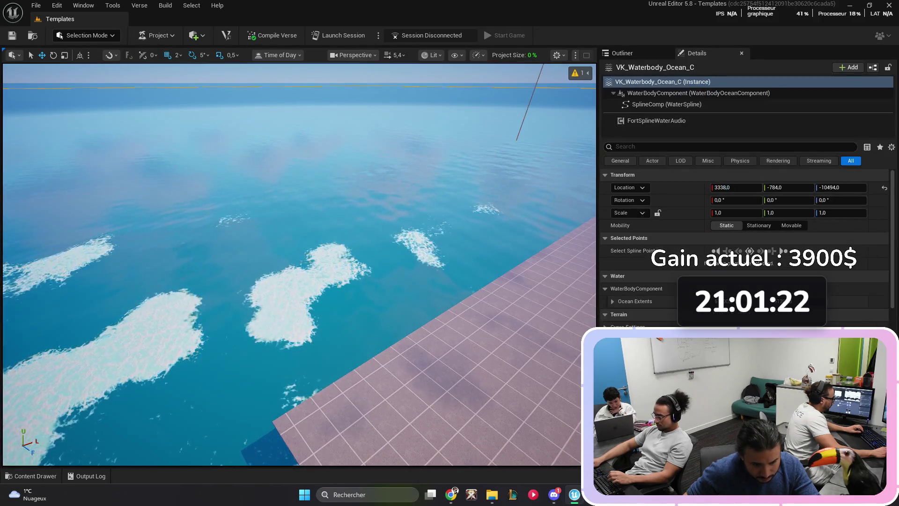
pyautogui.press('Delete')
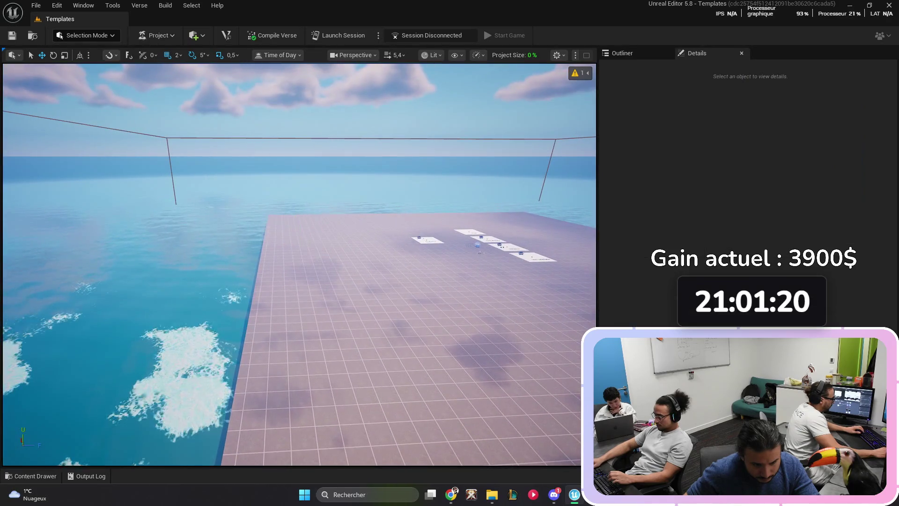
pyautogui.moveTo(447, 88)
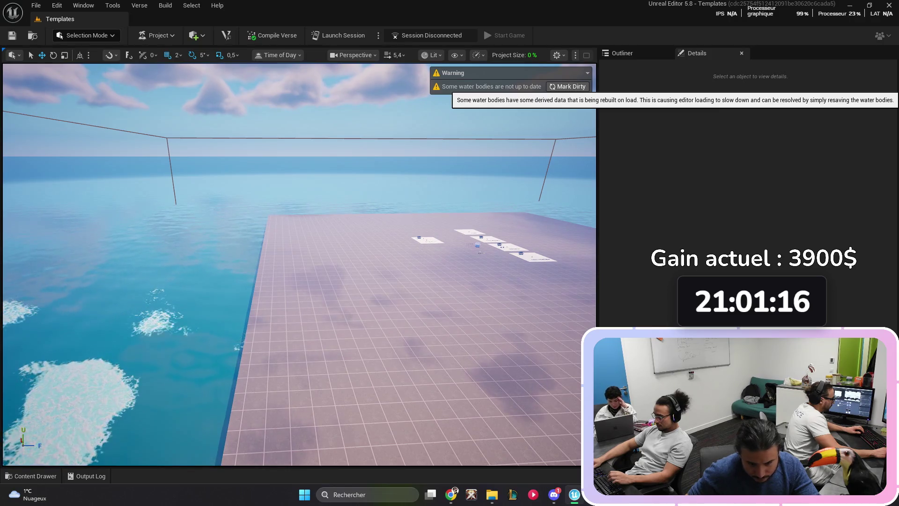
pyautogui.click(568, 86)
# Step: Undo the deletion to restore the ocean water body and fly back to view the whole water plane
pyautogui.hotkey('ctrl', 'z')
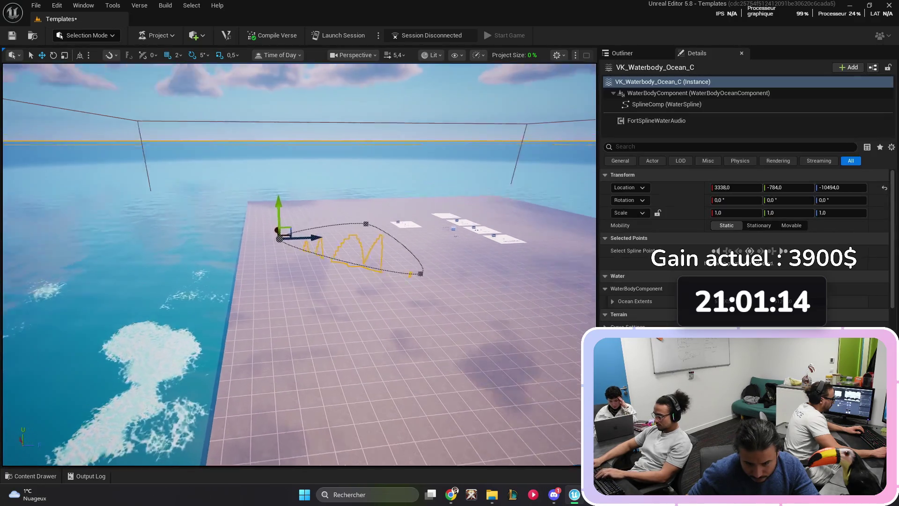
pyautogui.hotkey('ctrl', 'z')
pyautogui.hotkey('ctrl', 'z')
pyautogui.hotkey('ctrl', 'z')
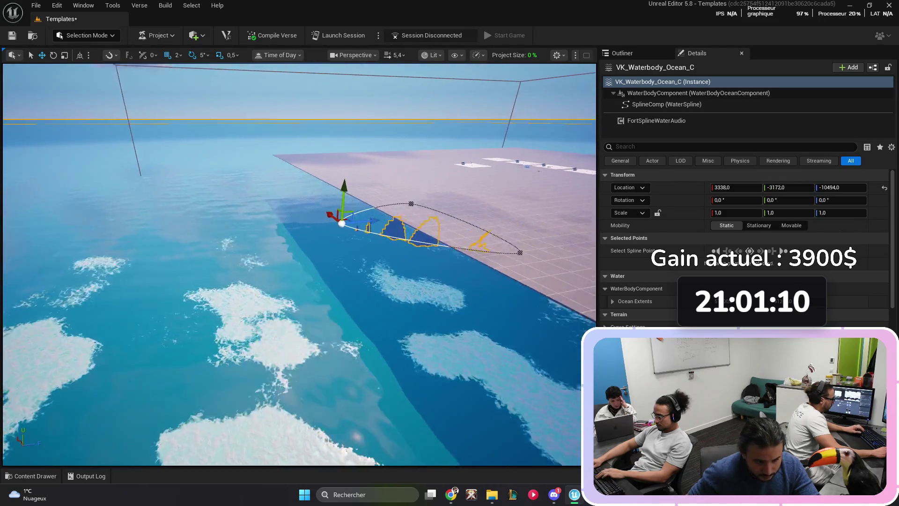
pyautogui.hotkey('ctrl', 'space')
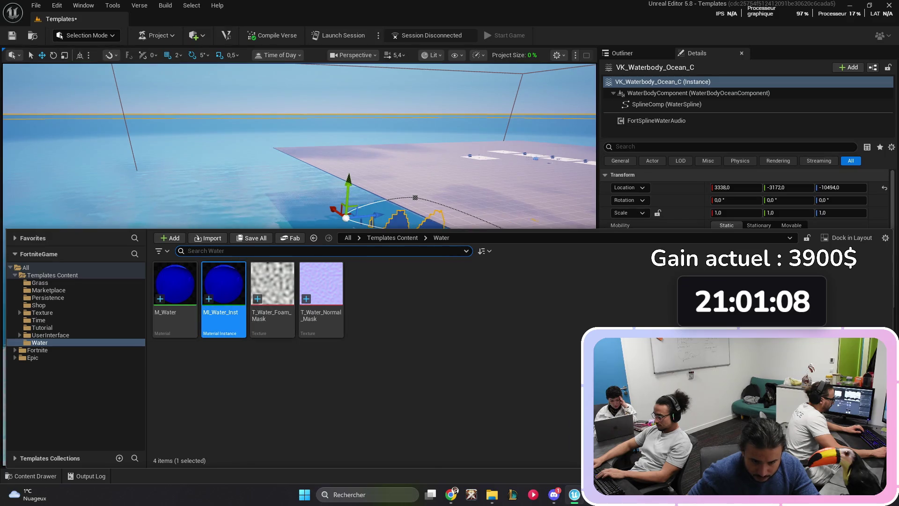
pyautogui.hotkey('ctrl', 'space')
pyautogui.scroll(-10, 744, 234)
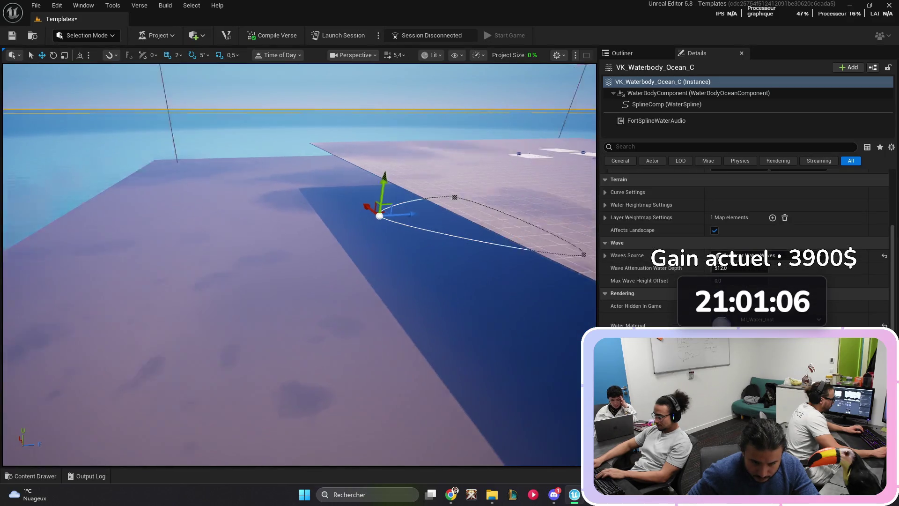
pyautogui.scroll(2, 299, 265)
pyautogui.press('s')
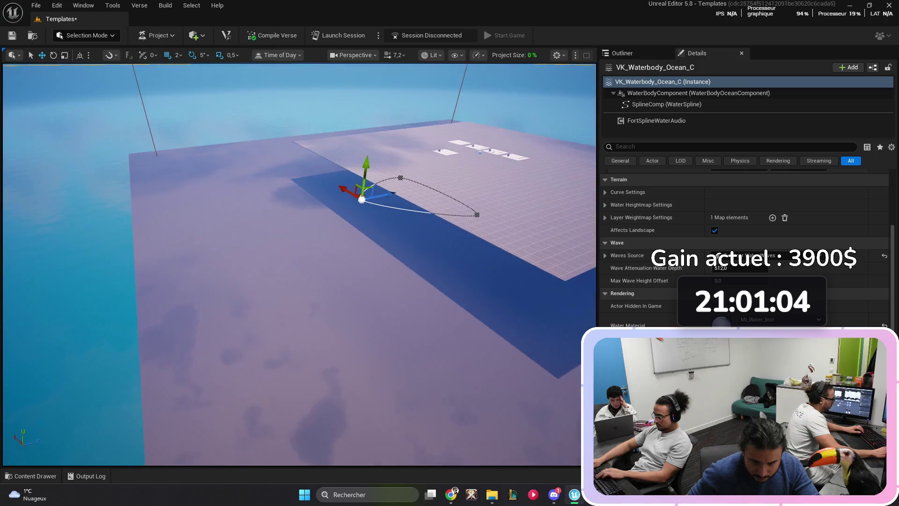
pyautogui.scroll(2, 300, 264)
pyautogui.press('s')
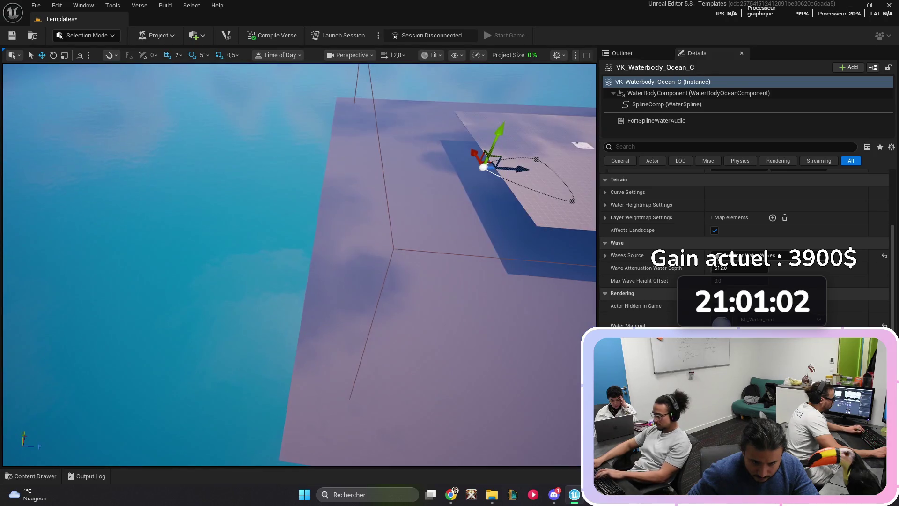
pyautogui.press('s')
pyautogui.scroll(-3, 744, 234)
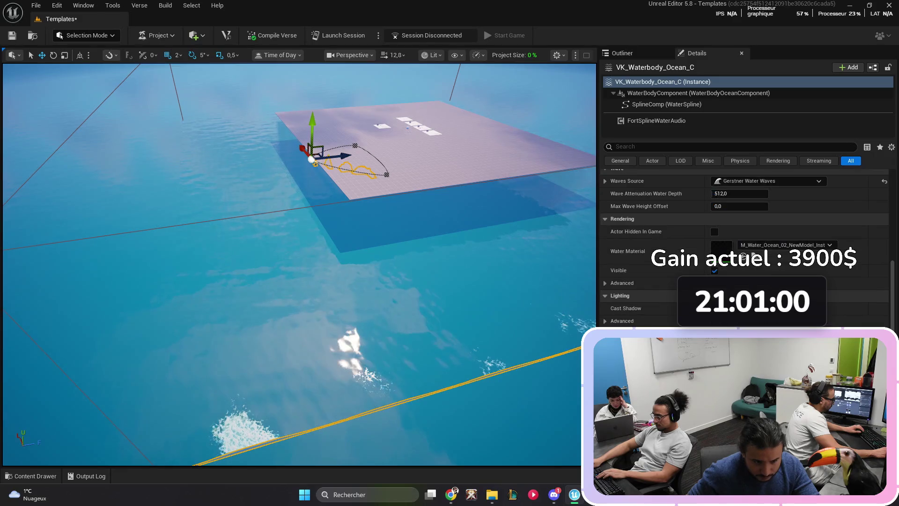
pyautogui.scroll(-2, 745, 234)
pyautogui.scroll(3, 745, 234)
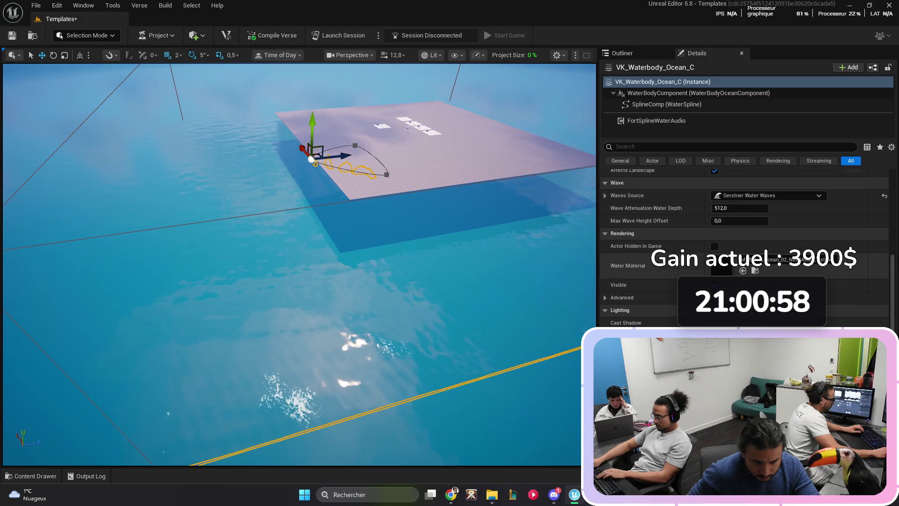
# Step: Assign MI_Water_Inst as the ocean's water material, inspect it from several angles, then delete the ocean
pyautogui.hotkey('ctrl', 'space')
pyautogui.click(29, 342)
pyautogui.scroll(-2, 744, 234)
pyautogui.moveTo(224, 311); pyautogui.dragTo(722, 178)
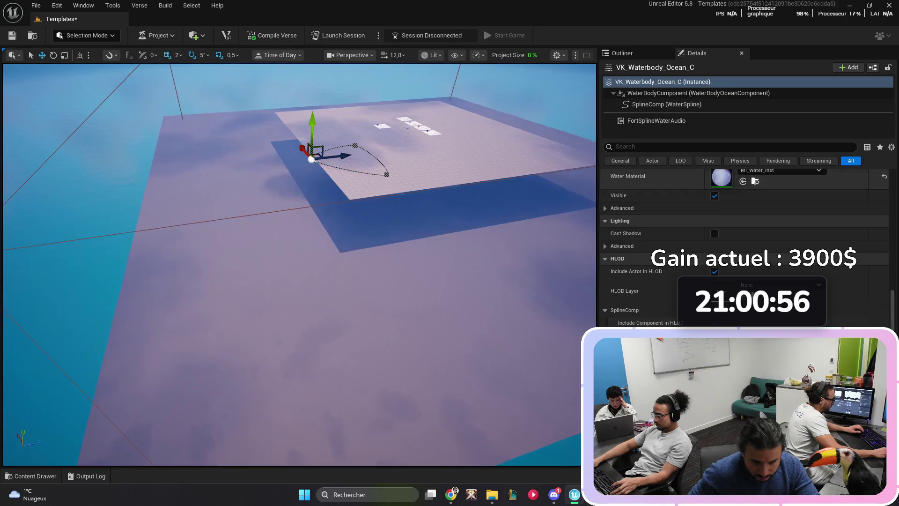
pyautogui.press('s')
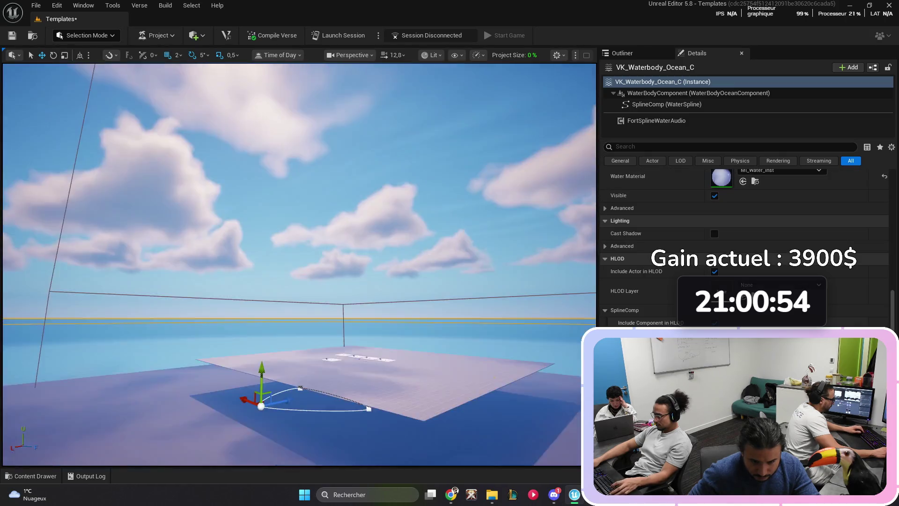
pyautogui.press('s')
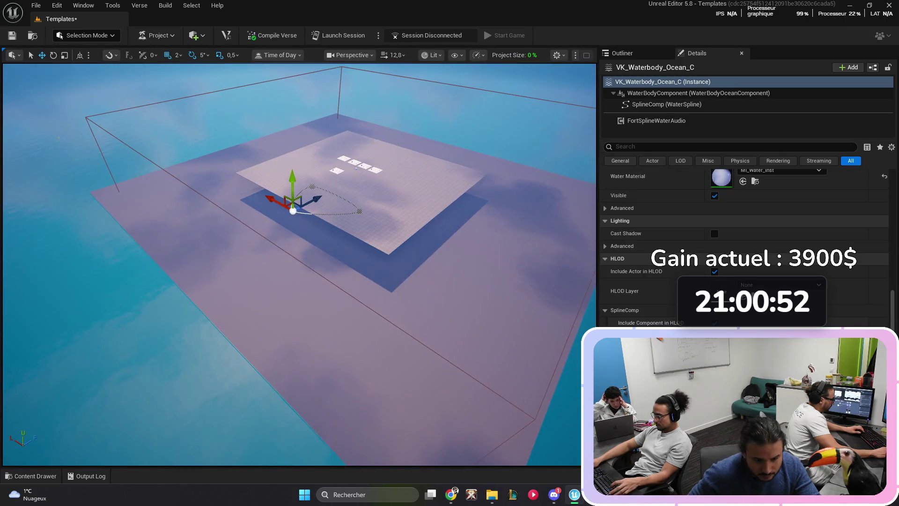
pyautogui.press('w')
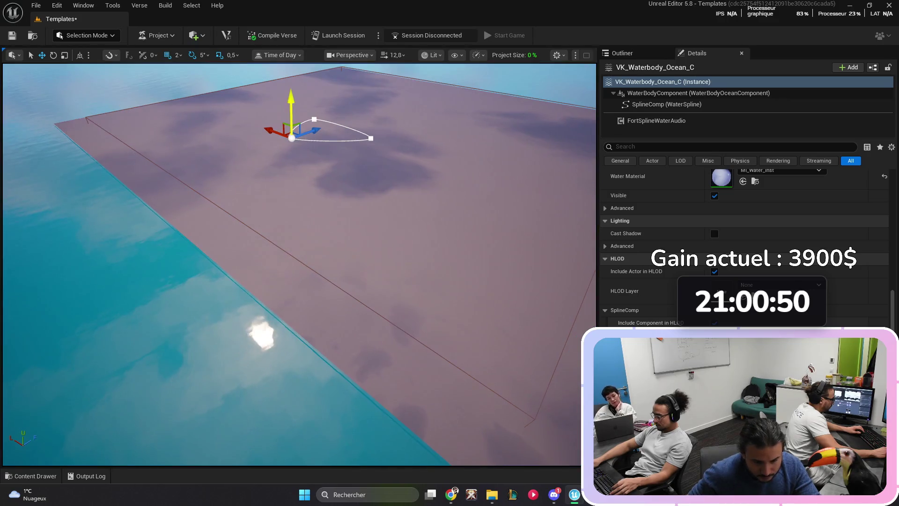
pyautogui.press('s')
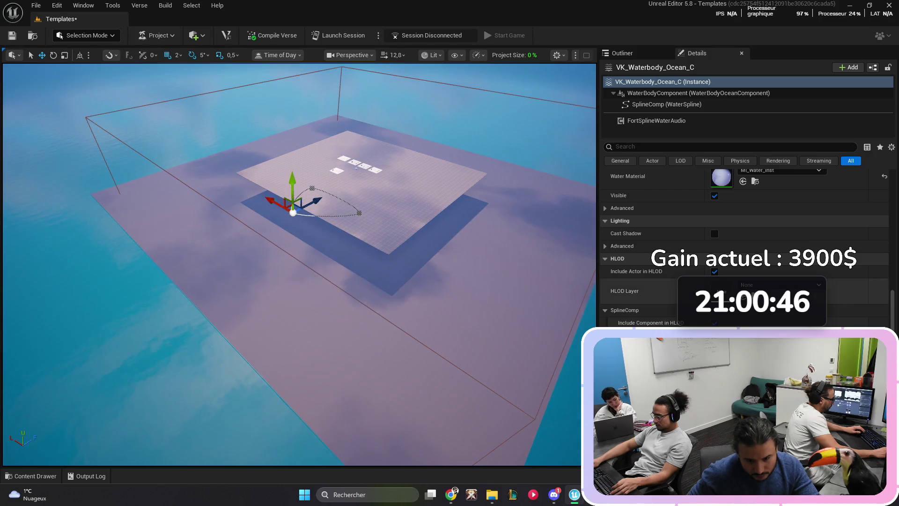
pyautogui.scroll(3, 745, 234)
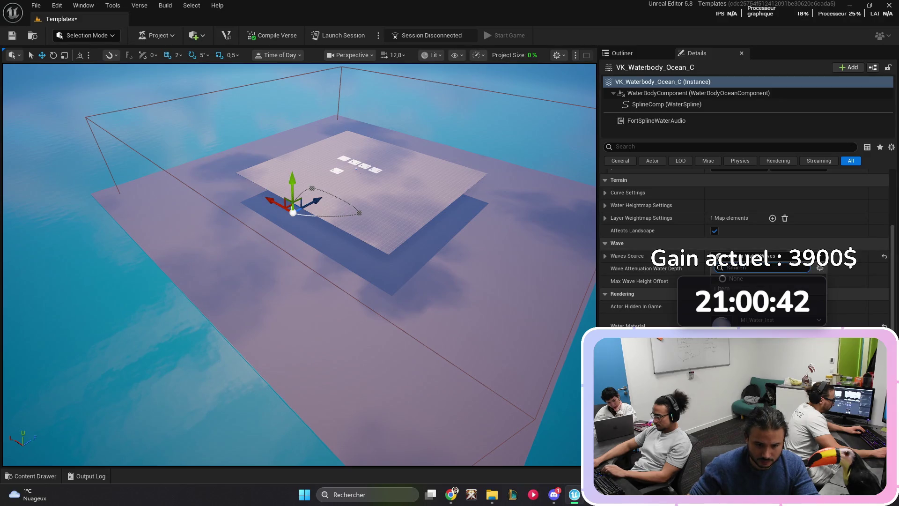
pyautogui.scroll(3, 745, 234)
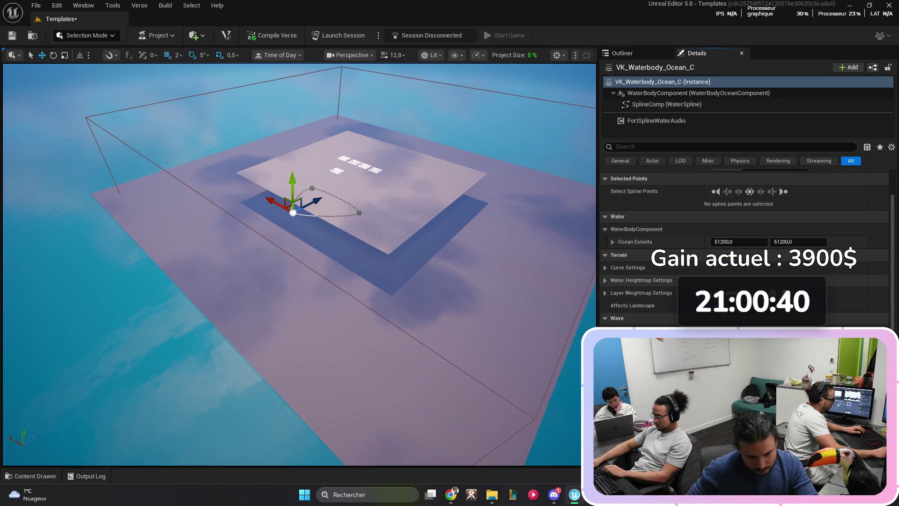
pyautogui.press('f')
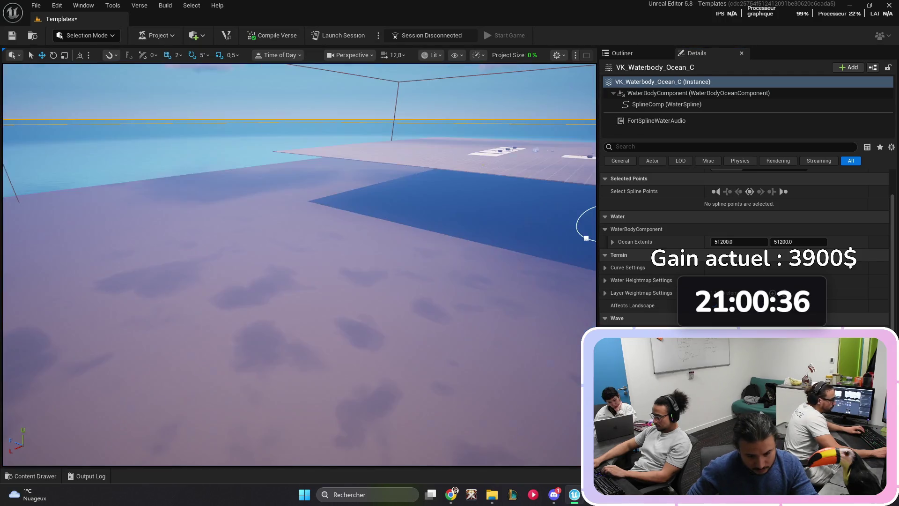
pyautogui.scroll(3, 745, 211)
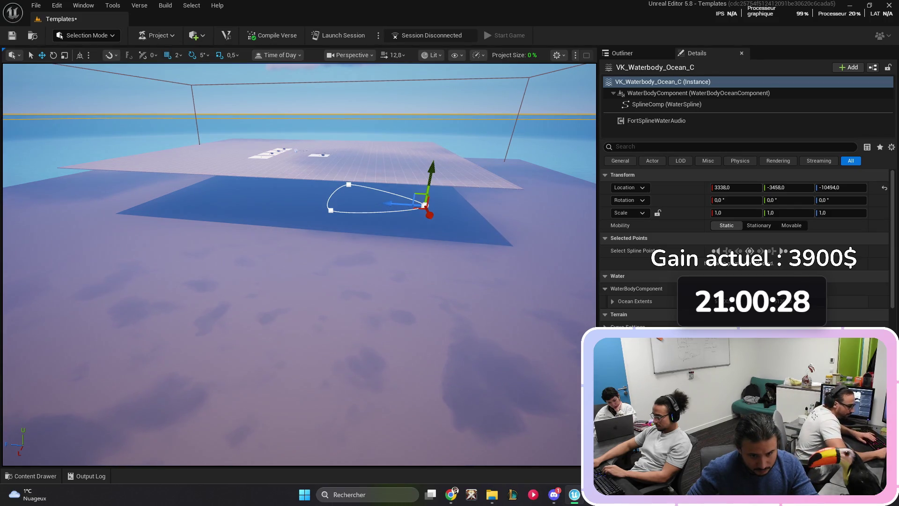
pyautogui.press('Delete')
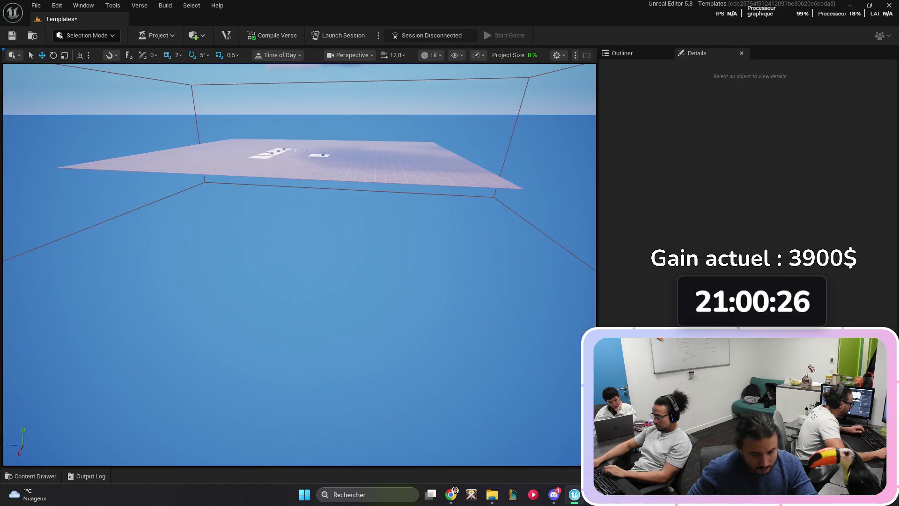
# Step: Fly toward the grid platform and save the map
pyautogui.press('w')
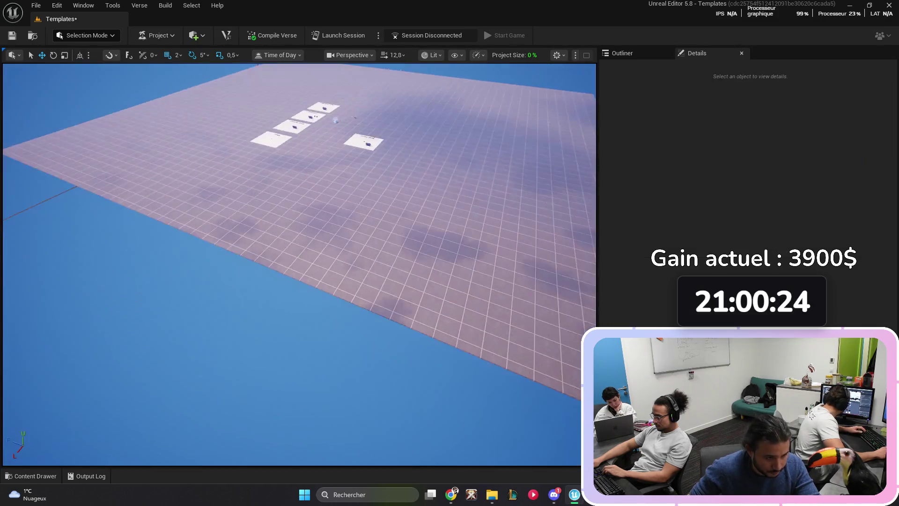
pyautogui.hotkey('ctrl', 's')
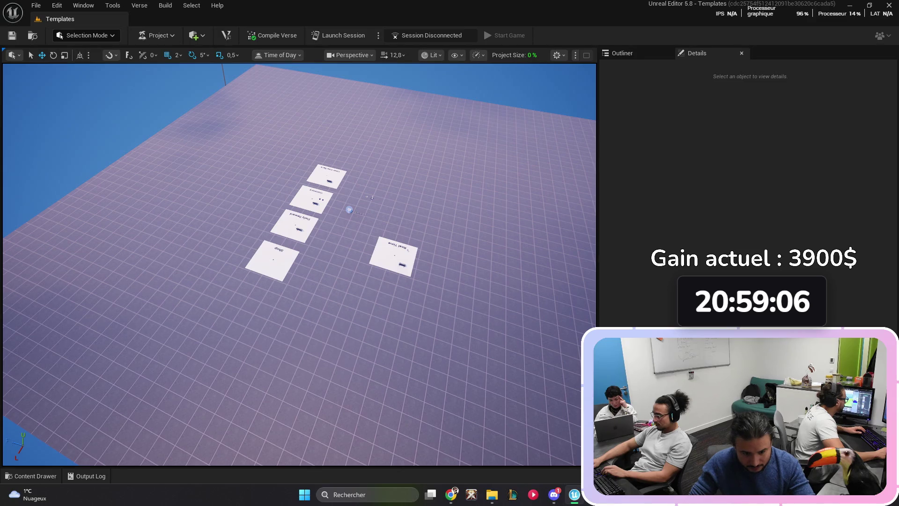
# Step: Open the SlideAndChill project from the project browser, view the island, and open its Content Drawer
pyautogui.click(36, 5)
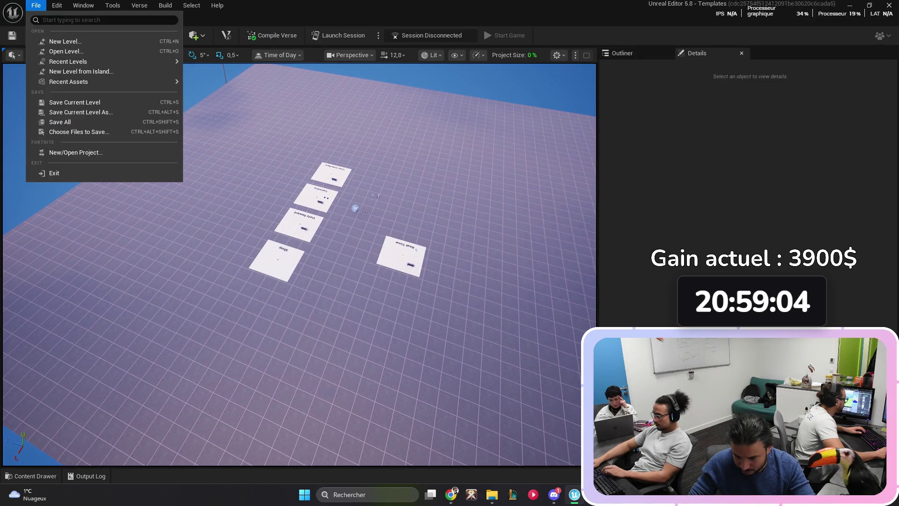
pyautogui.click(75, 152)
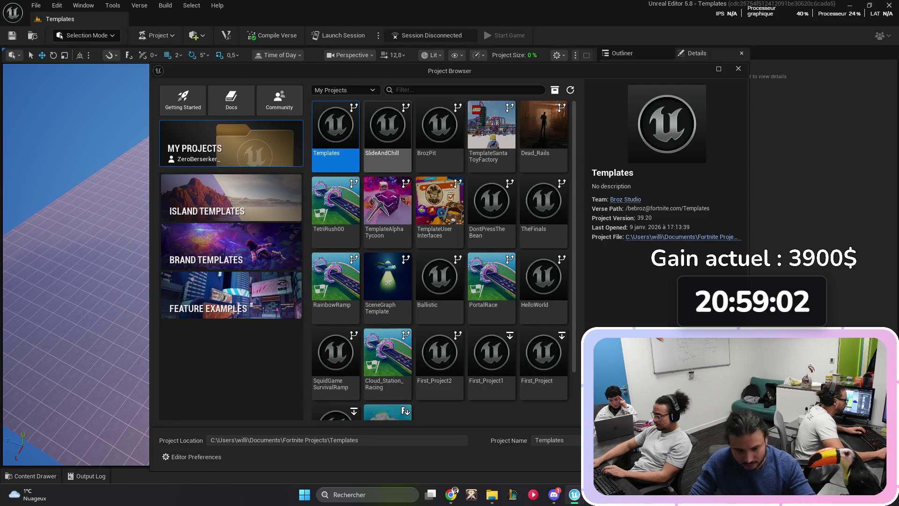
pyautogui.doubleClick(388, 136)
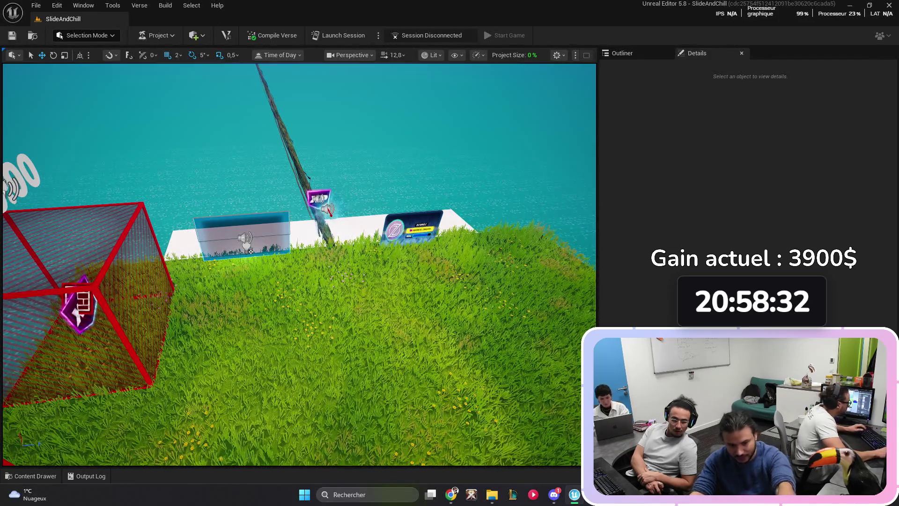
pyautogui.scroll(-2, 300, 264)
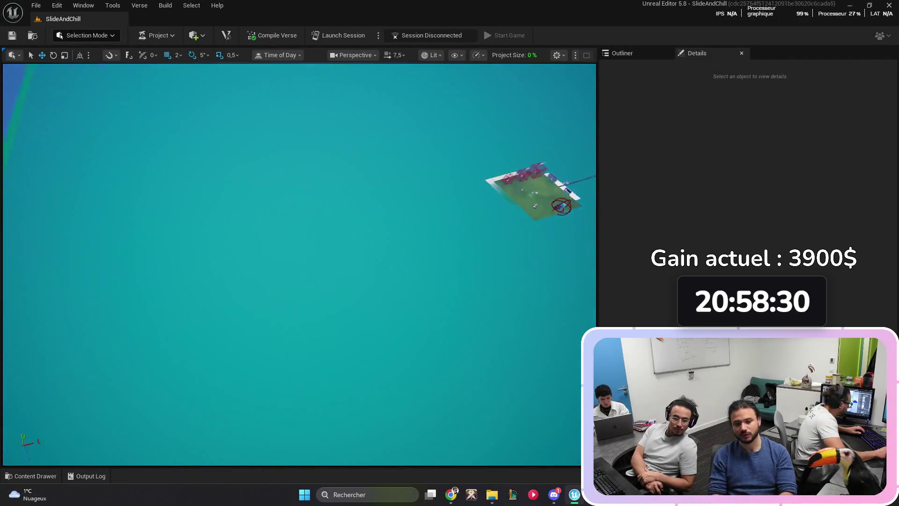
pyautogui.scroll(-1, 300, 265)
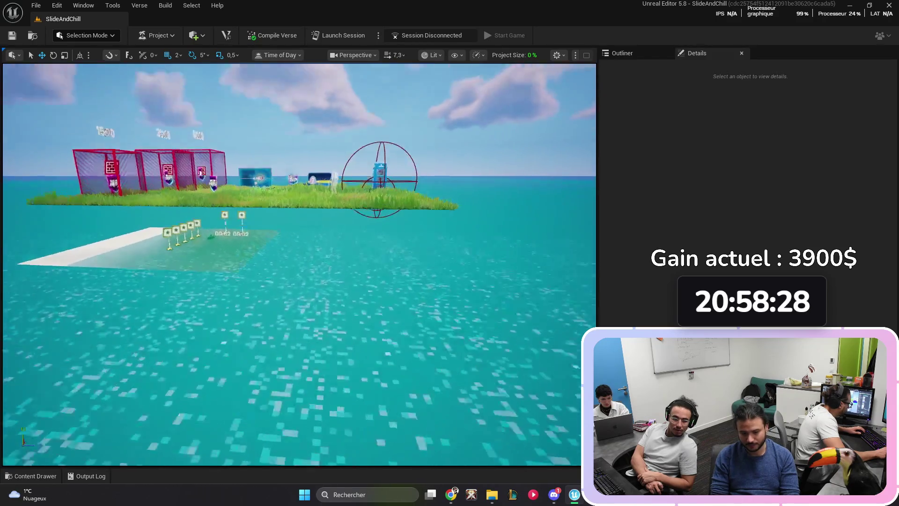
pyautogui.hotkey('ctrl', 'space')
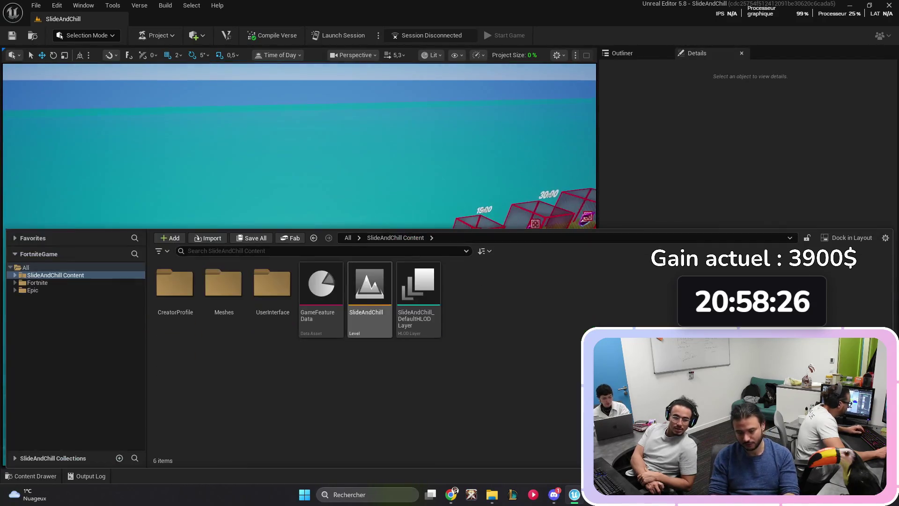
pyautogui.click(492, 495)
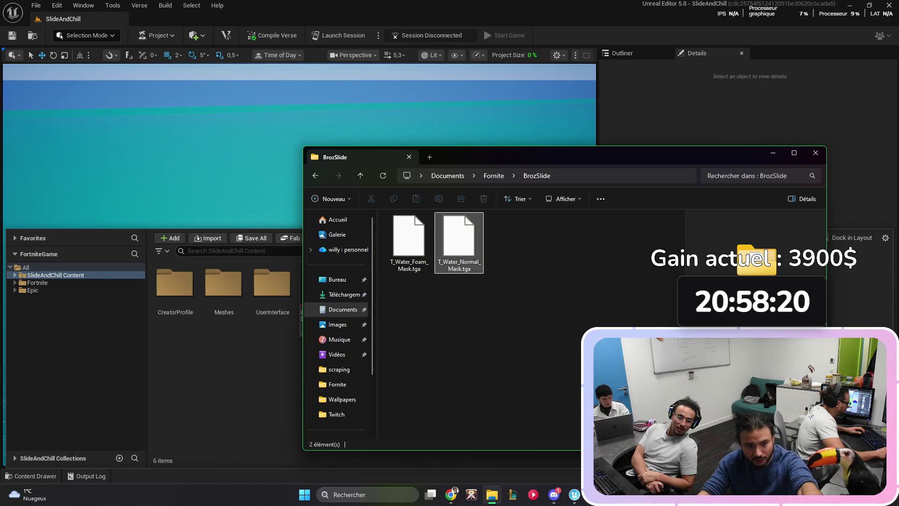
# Step: Go to Documents > Fortnite Projects and select the SlideAndChill folder
pyautogui.click(447, 175)
pyautogui.doubleClick(412, 348)
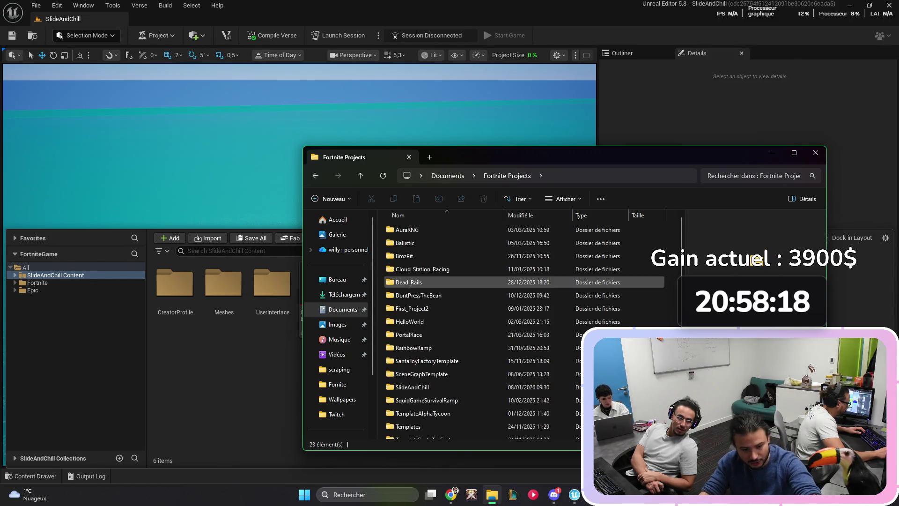
pyautogui.scroll(-2, 421, 282)
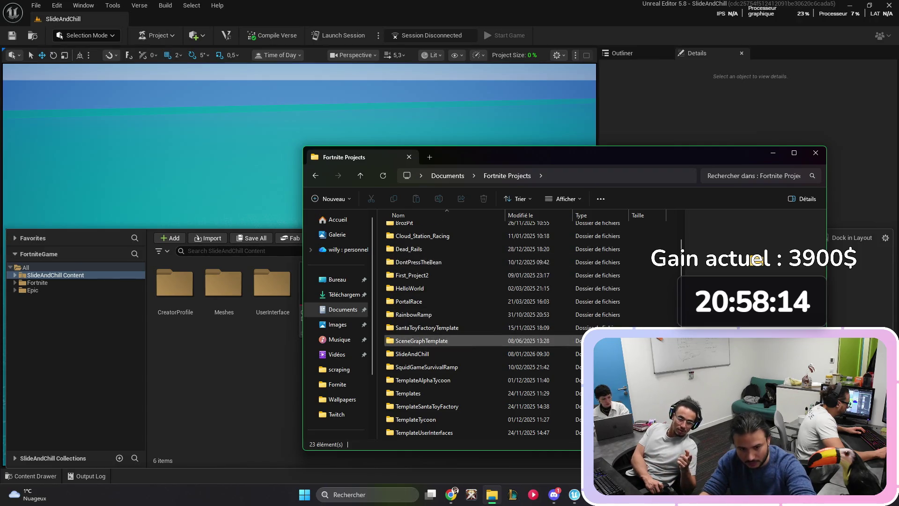
pyautogui.scroll(-2, 421, 328)
pyautogui.moveTo(412, 302); pyautogui.dragTo(409, 341)
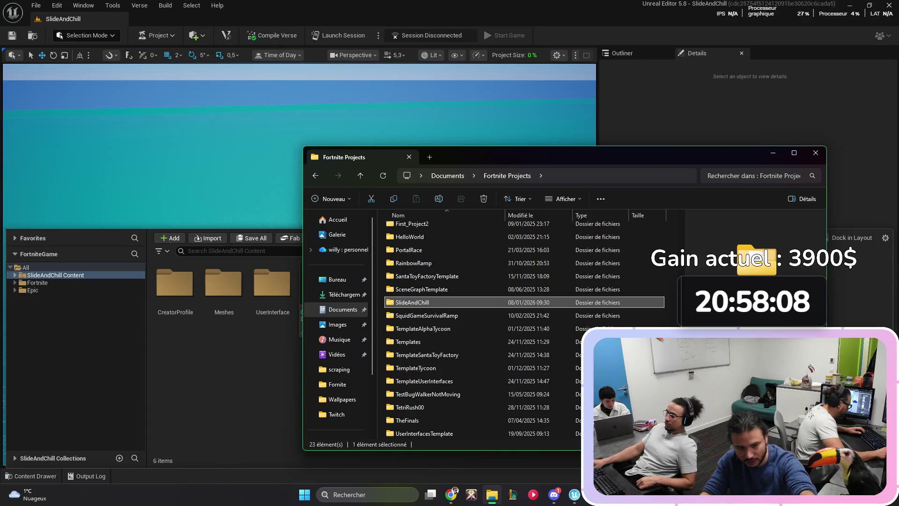
pyautogui.scroll(2, 469, 328)
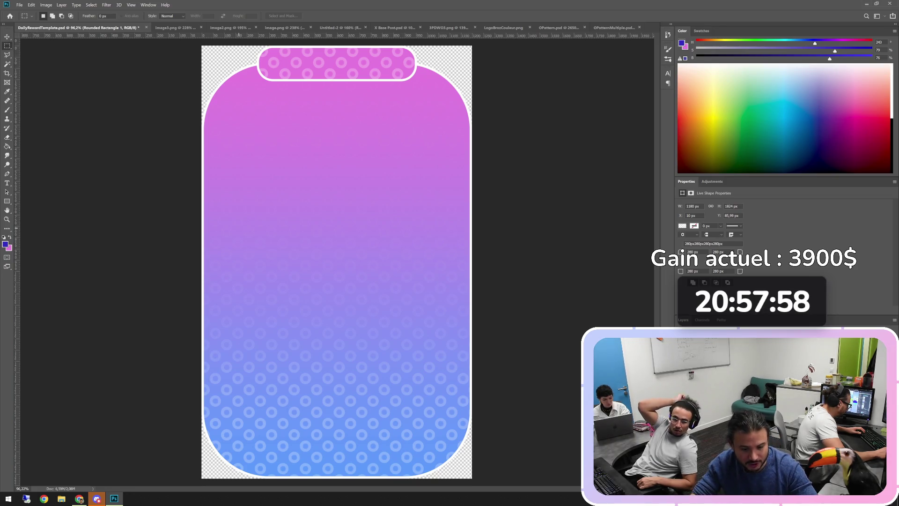
pyautogui.scroll(-2, 337, 261)
pyautogui.scroll(2, 337, 261)
pyautogui.scroll(-1, 337, 261)
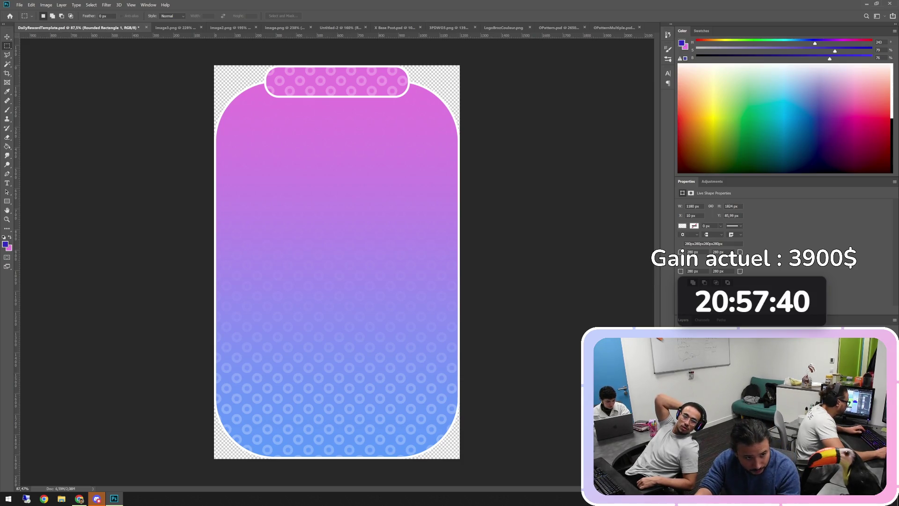
pyautogui.click(176, 28)
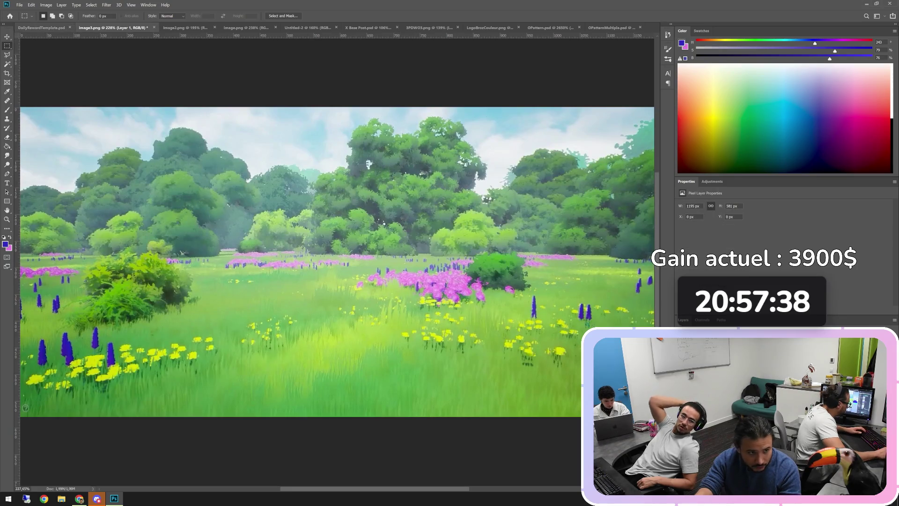
pyautogui.click(41, 27)
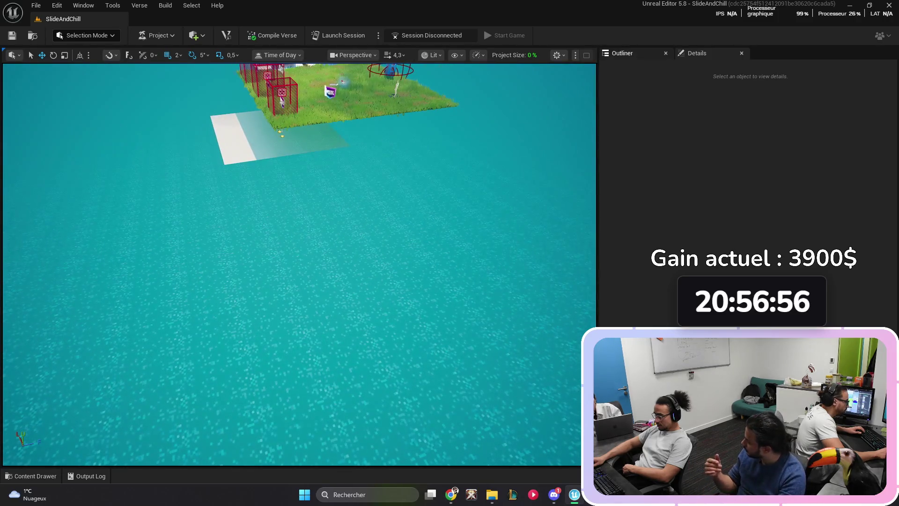
# Step: In the Outliner, inspect the Plane, a LandscapeStreamingProxy and SkySphere, then frame the blue booth
pyautogui.click(622, 53)
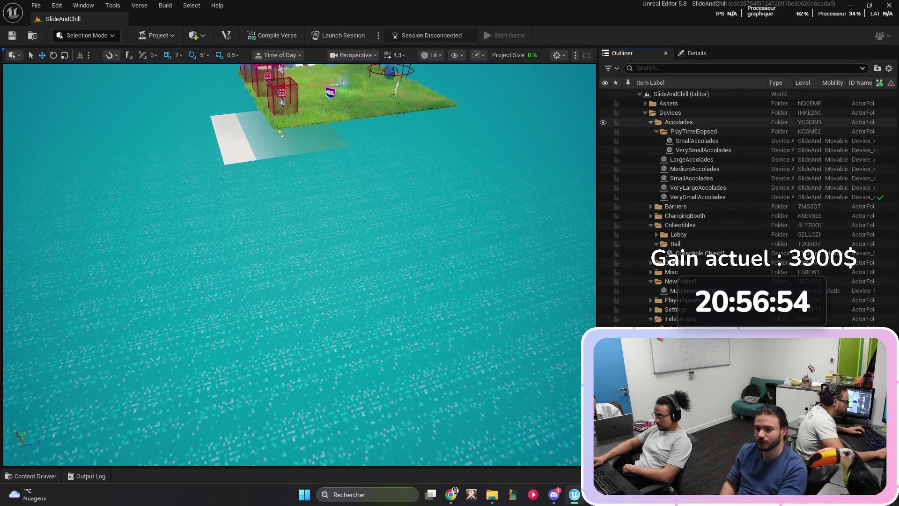
pyautogui.click(646, 112)
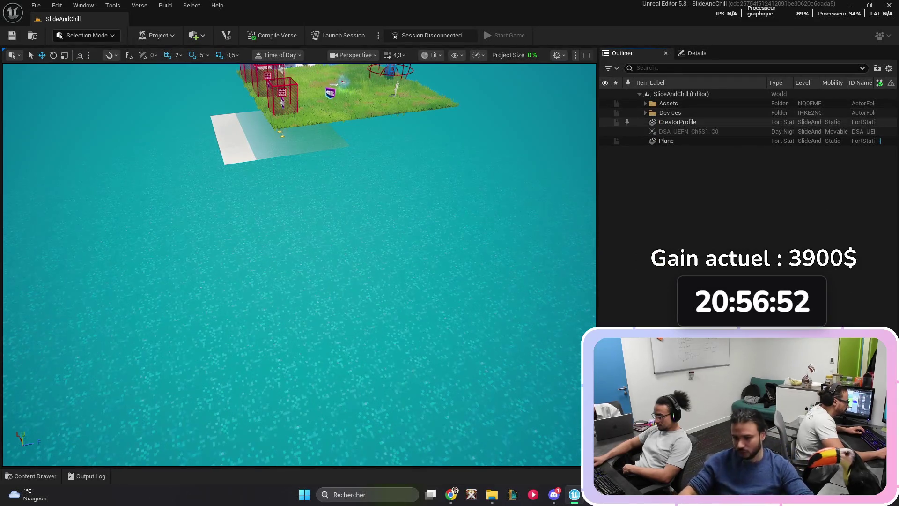
pyautogui.click(666, 140)
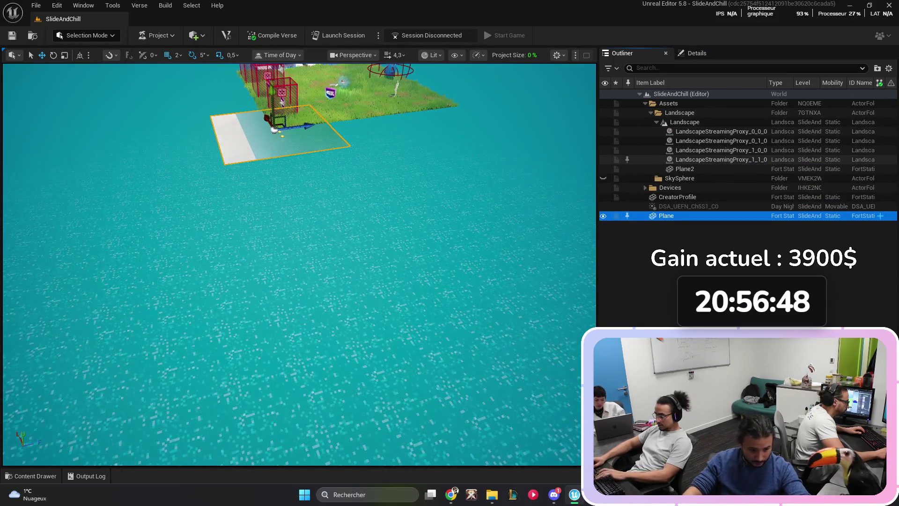
pyautogui.click(721, 150)
pyautogui.click(680, 178)
pyautogui.moveTo(299, 263)
pyautogui.mouseDown()
pyautogui.moveTo(281, 235)
pyautogui.moveTo(309, 253)
pyautogui.moveTo(290, 225)
pyautogui.moveTo(281, 234)
pyautogui.moveTo(305, 220)
pyautogui.moveTo(300, 234)
pyautogui.moveTo(293, 218)
pyautogui.mouseUp()
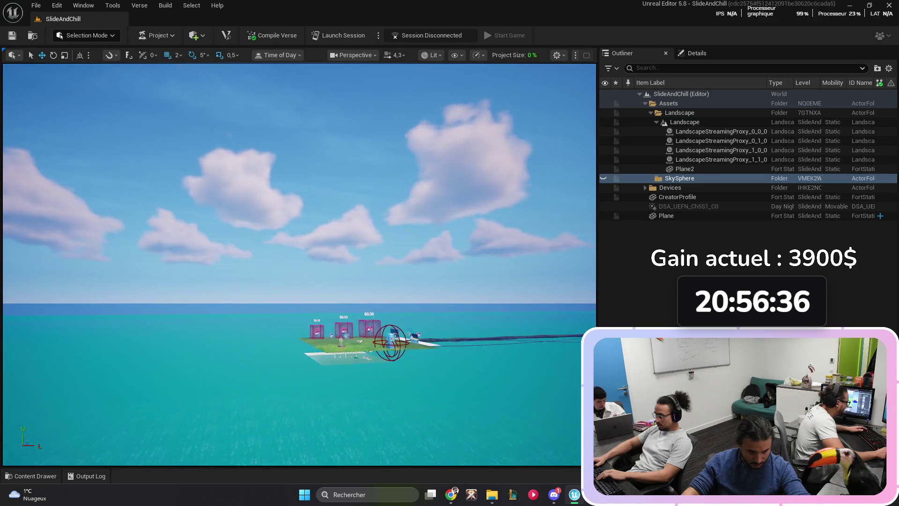
pyautogui.press('f')
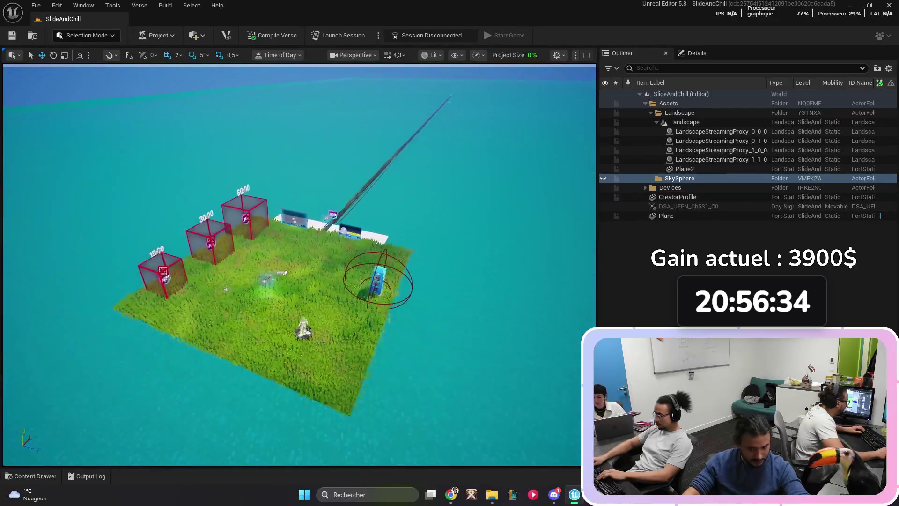
pyautogui.click(37, 5)
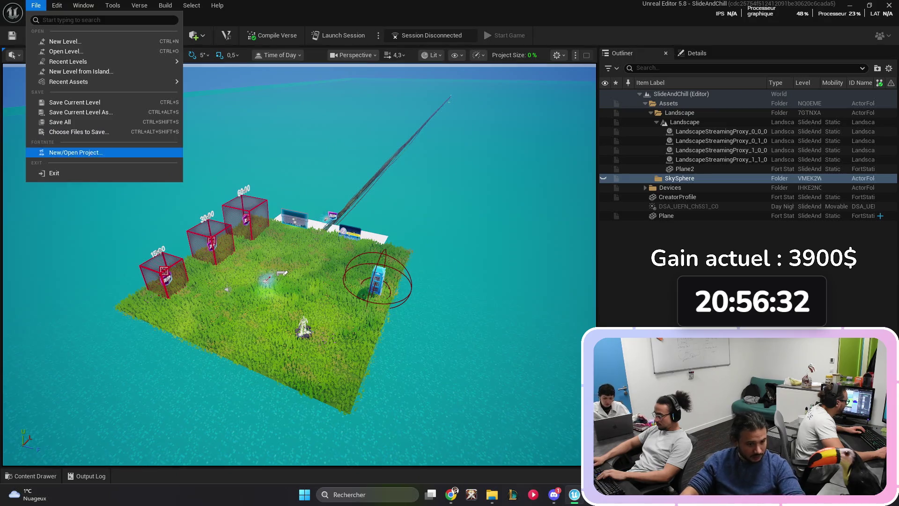
# Step: Switch from SlideAndChill back to the Templates project via the project browser
pyautogui.click(75, 152)
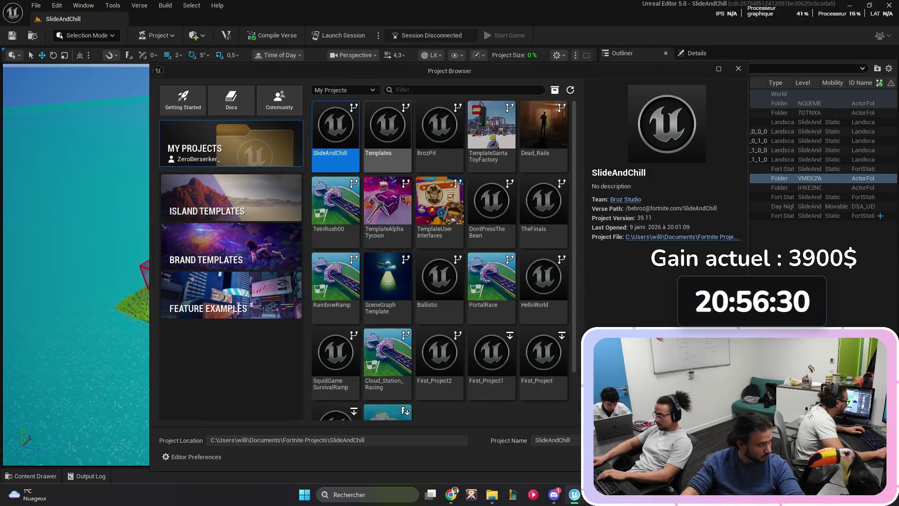
pyautogui.doubleClick(387, 127)
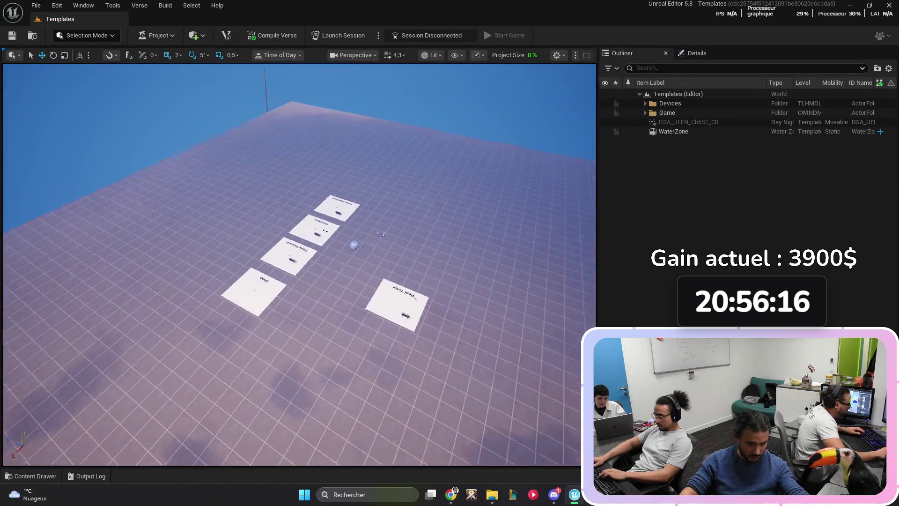
pyautogui.press('w')
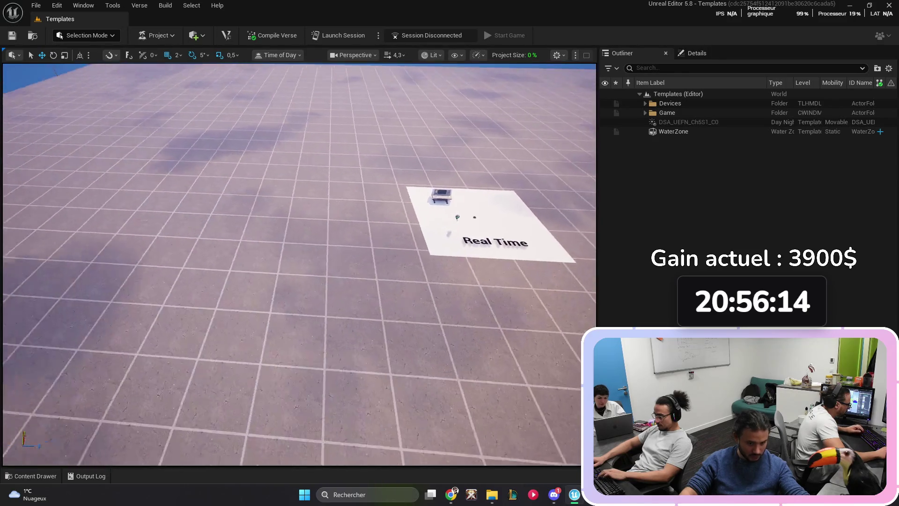
# Step: Browse the Templates Water content folder, then select the GridPlane2 floor piece
pyautogui.hotkey('ctrl', 'space')
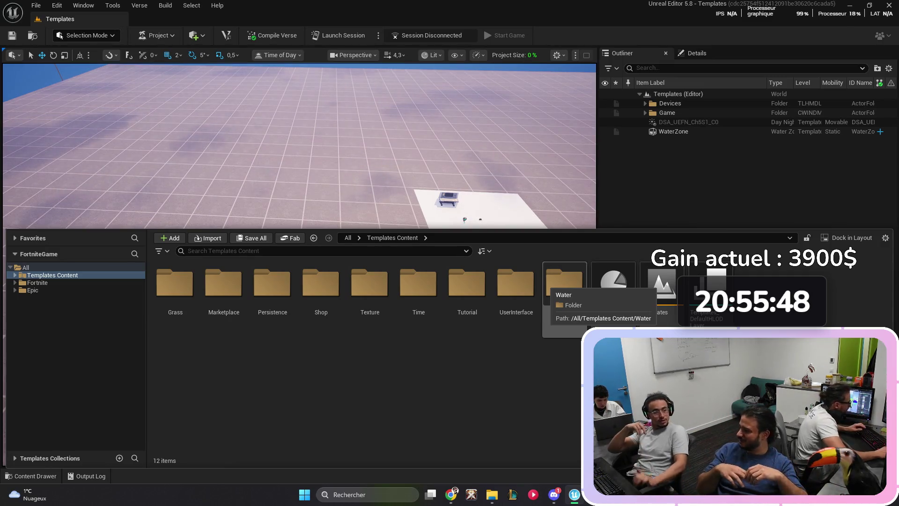
pyautogui.doubleClick(564, 283)
pyautogui.click(224, 196)
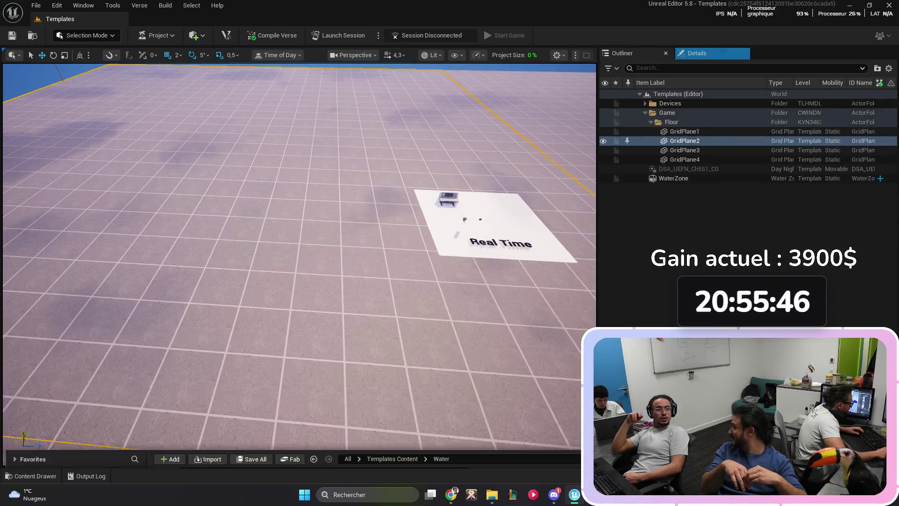
pyautogui.hotkey('ctrl', 'space')
pyautogui.hotkey('ctrl', 'space')
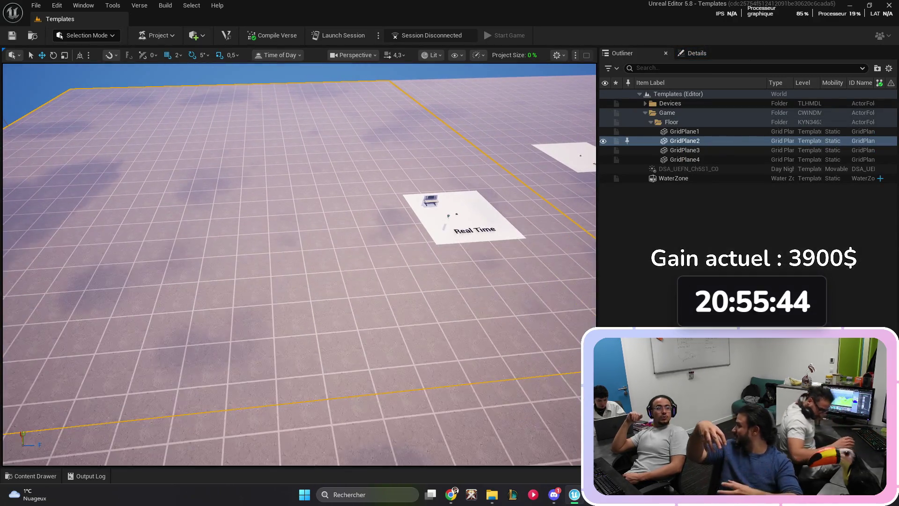
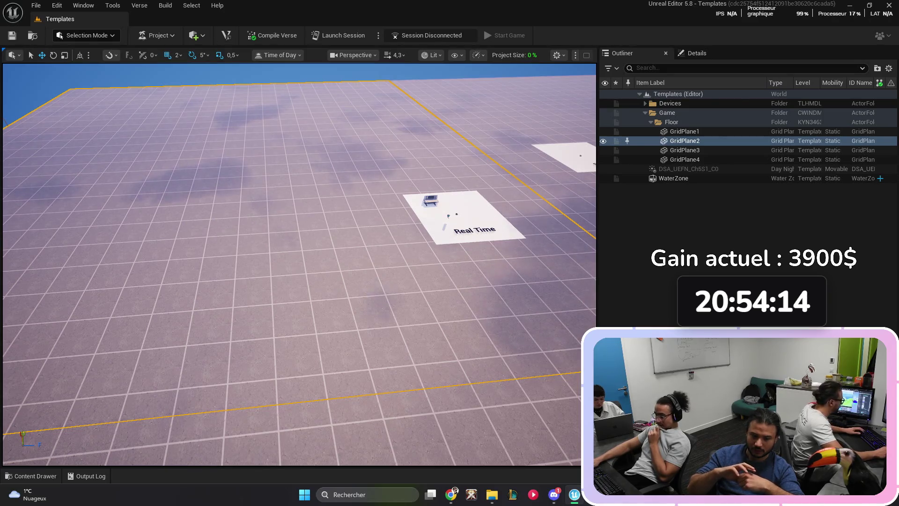
# Step: Bring up the Content Drawer and clear the 'water' search to show all content
pyautogui.hotkey('ctrl', 'space')
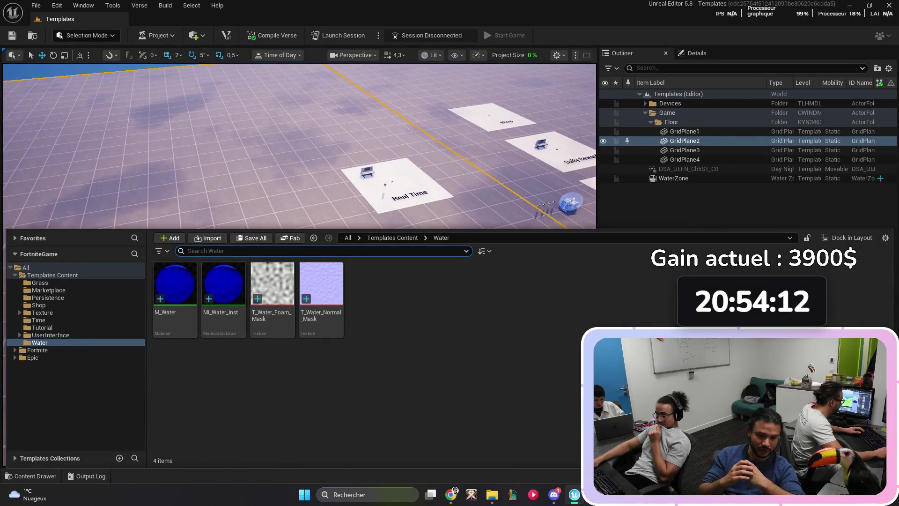
pyautogui.click(26, 267)
pyautogui.write('waterr')
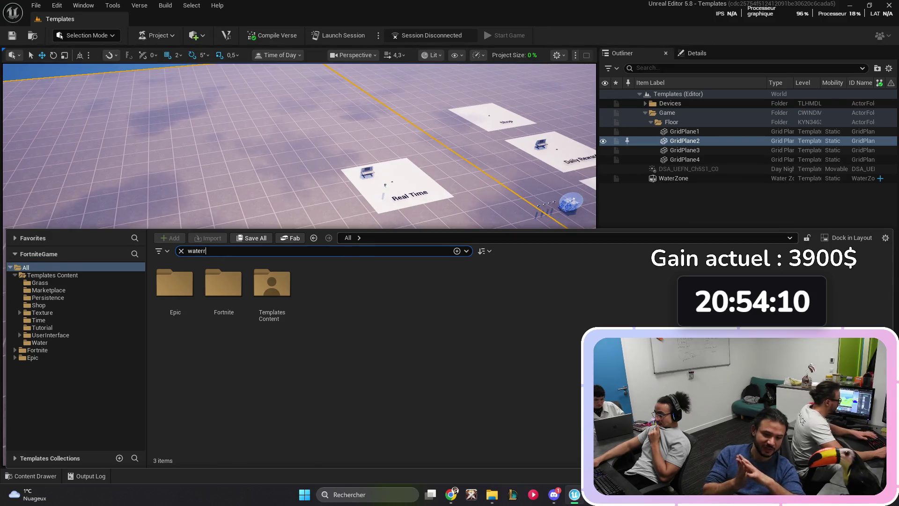
pyautogui.press('BackSpace')
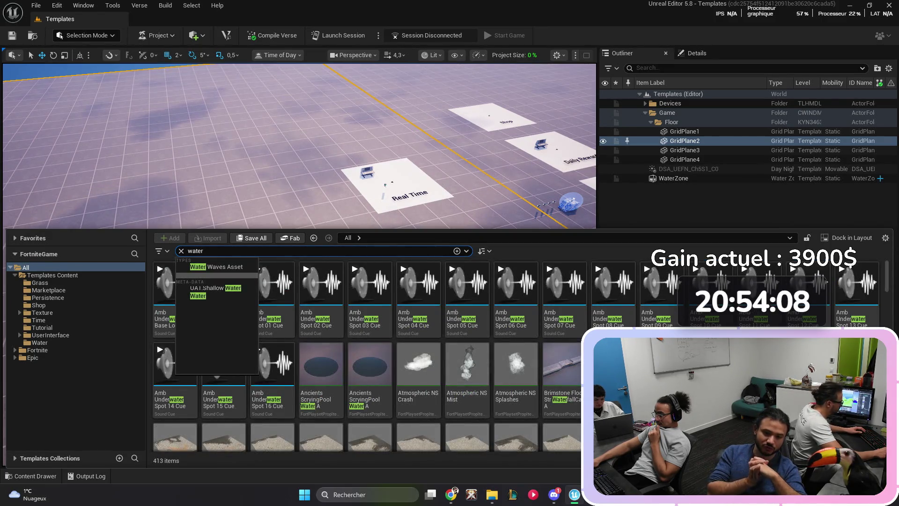
pyautogui.scroll(-1, 366, 356)
pyautogui.press('Escape')
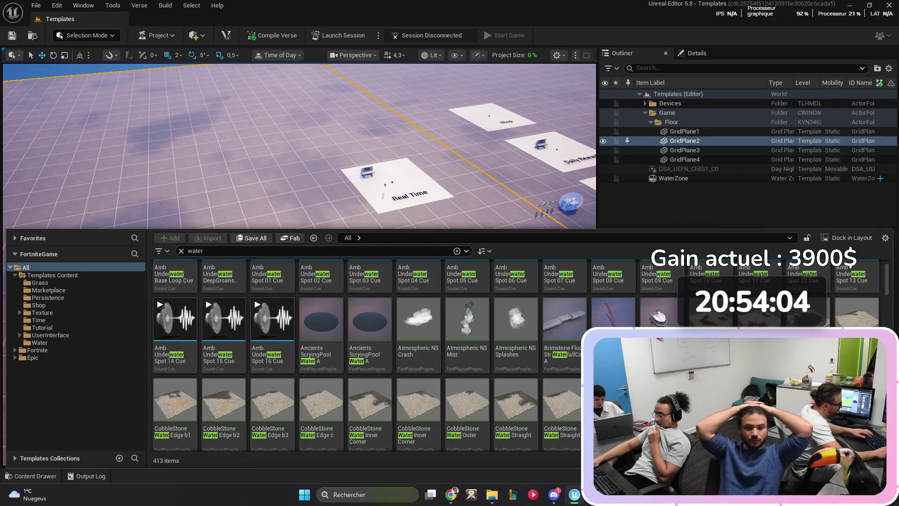
pyautogui.press('BackSpace')
# Step: Open WBP_DailyReward from Templates Content > UserInterface > DailyReward
pyautogui.doubleClick(271, 283)
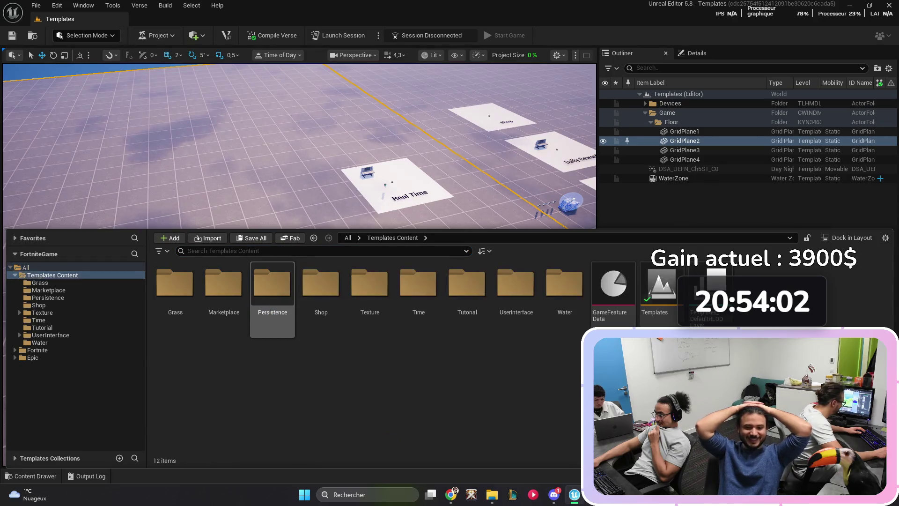
pyautogui.doubleClick(515, 284)
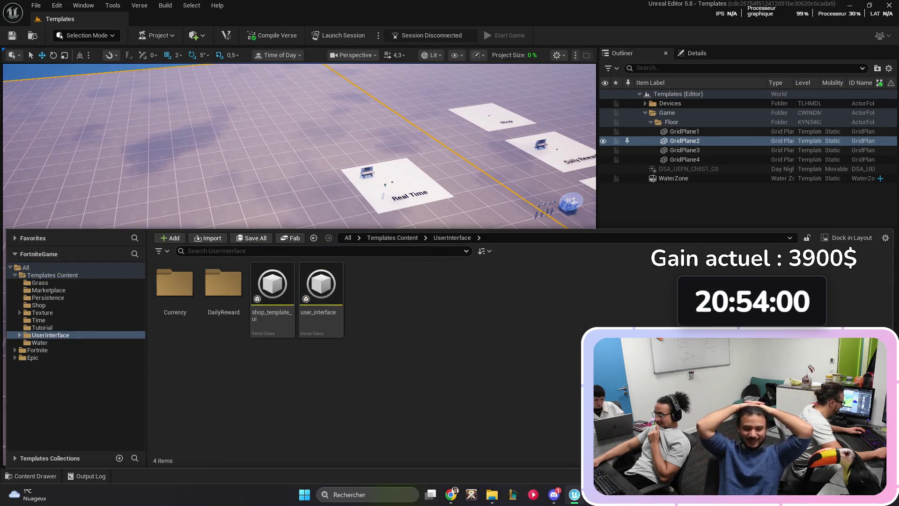
pyautogui.doubleClick(223, 284)
pyautogui.doubleClick(272, 284)
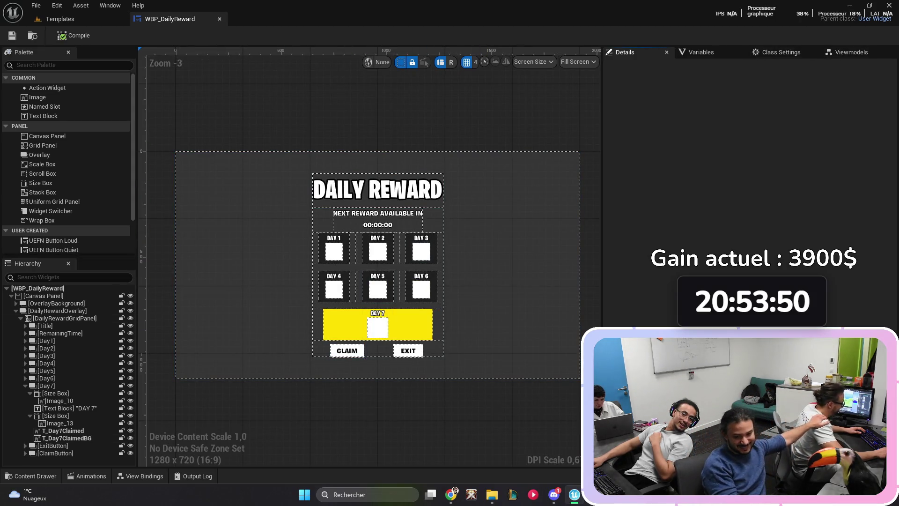
# Step: Review WBP_DailyReward's per-day texture variables and their type choices, visiting the Templates level and back
pyautogui.click(701, 52)
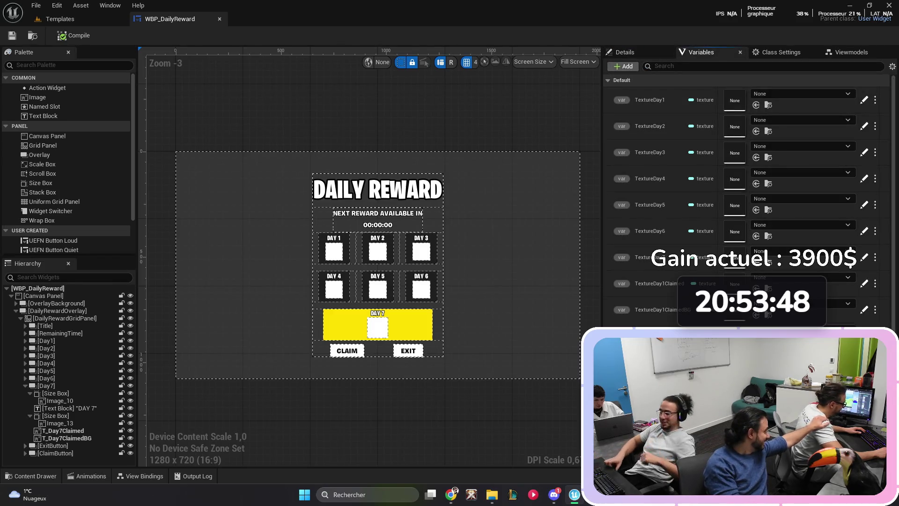
pyautogui.scroll(-5, 750, 187)
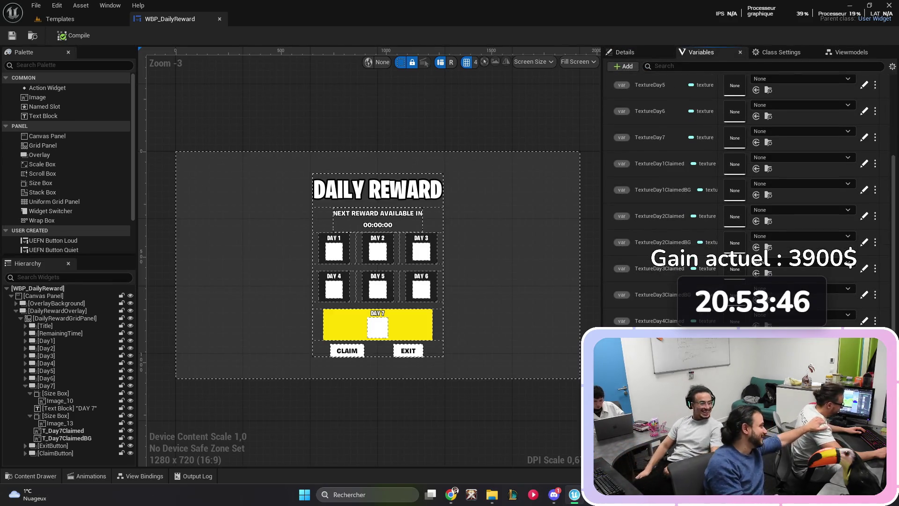
pyautogui.click(704, 268)
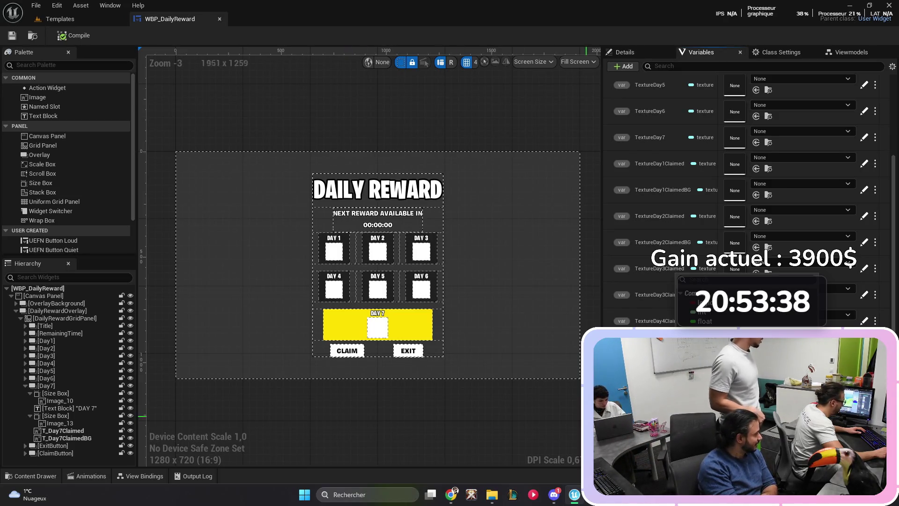
pyautogui.press('Escape')
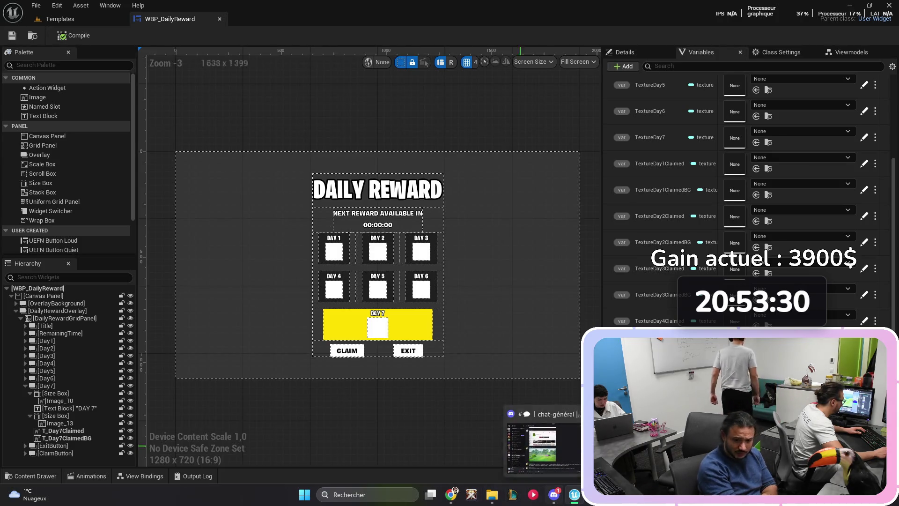
pyautogui.click(60, 19)
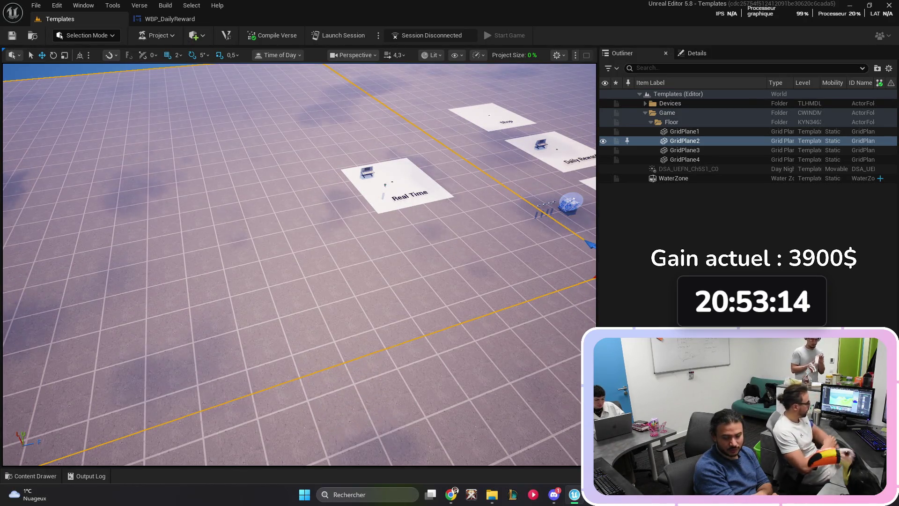
pyautogui.click(170, 19)
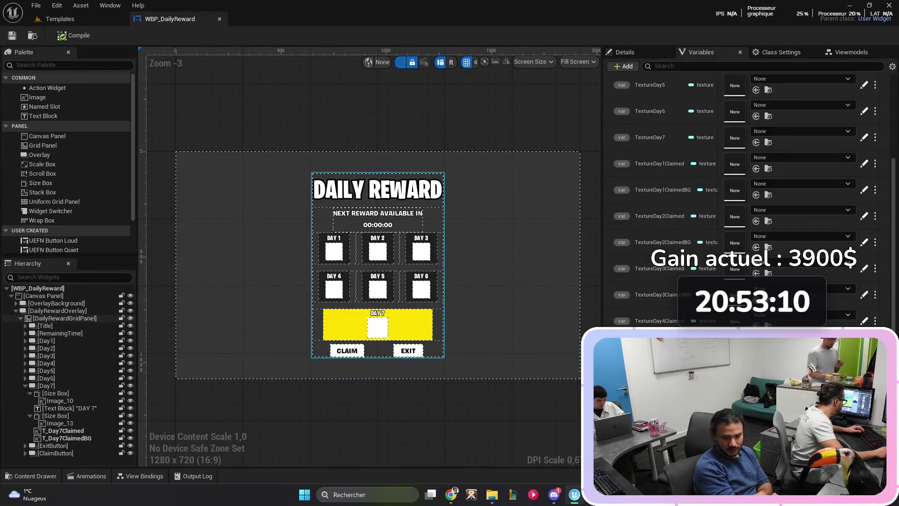
# Step: Drag a UEFN Button Loud from the Palette onto the layout's top-left
pyautogui.scroll(-2, 52, 197)
pyautogui.click(51, 195)
pyautogui.moveTo(52, 195); pyautogui.dragTo(56, 303)
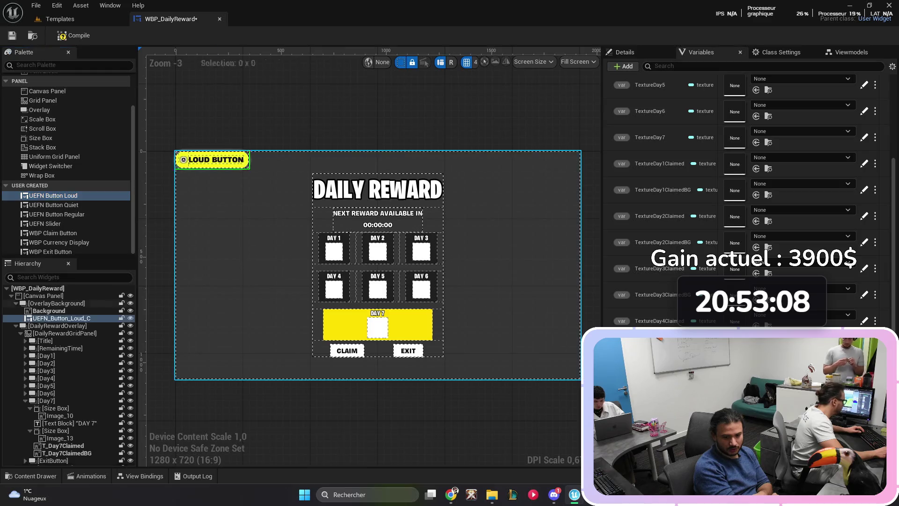
# Step: Filter the button's Details properties with a search, then clear the filter
pyautogui.scroll(-10, 735, 225)
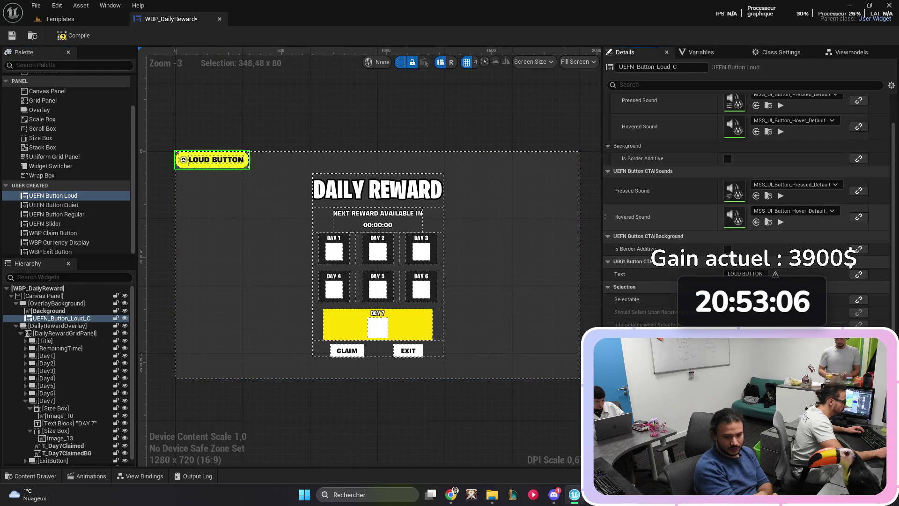
pyautogui.scroll(6, 735, 225)
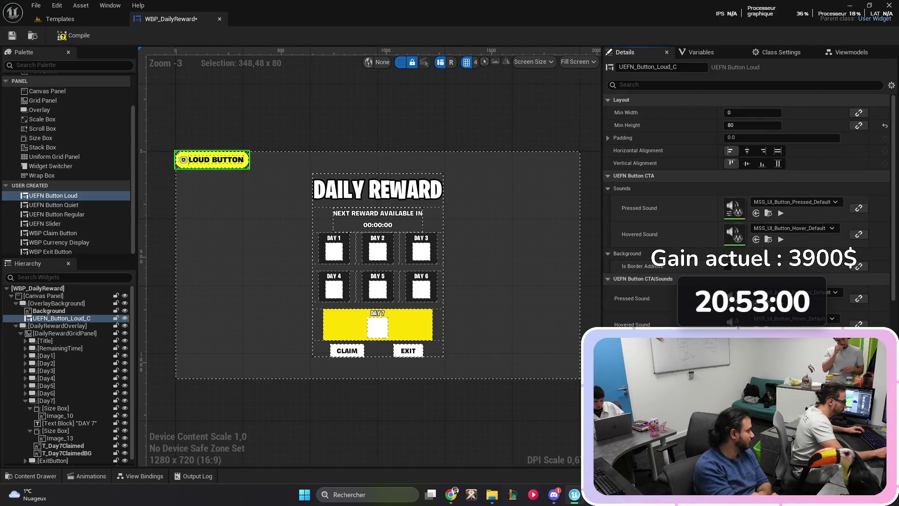
pyautogui.write('on')
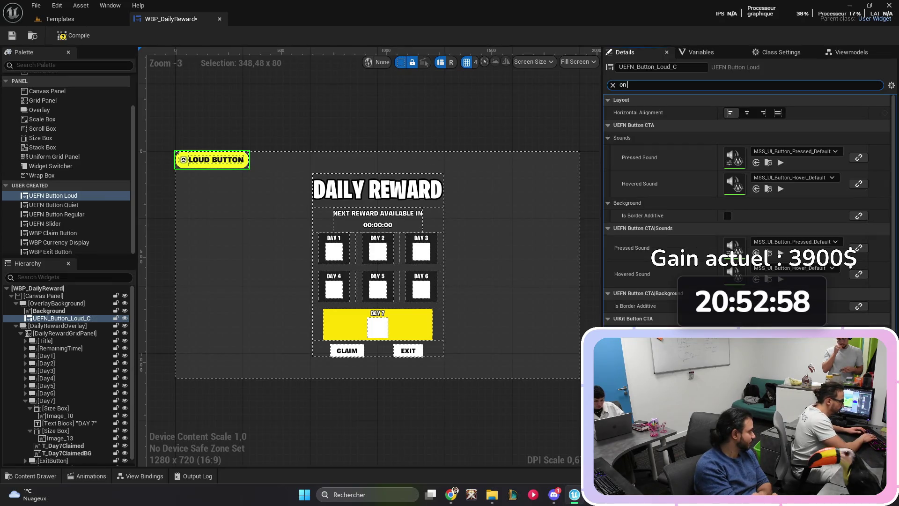
pyautogui.press('BackSpace')
pyautogui.write('j')
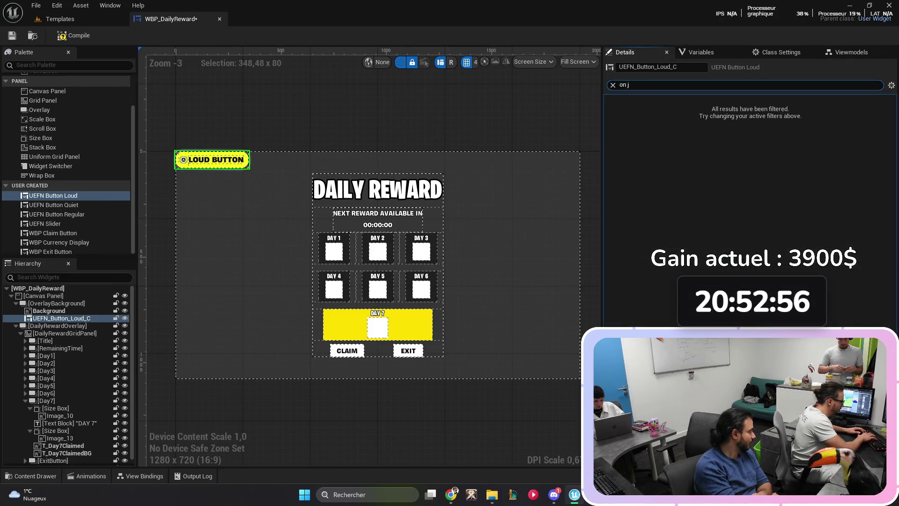
pyautogui.write('o')
pyautogui.write('r')
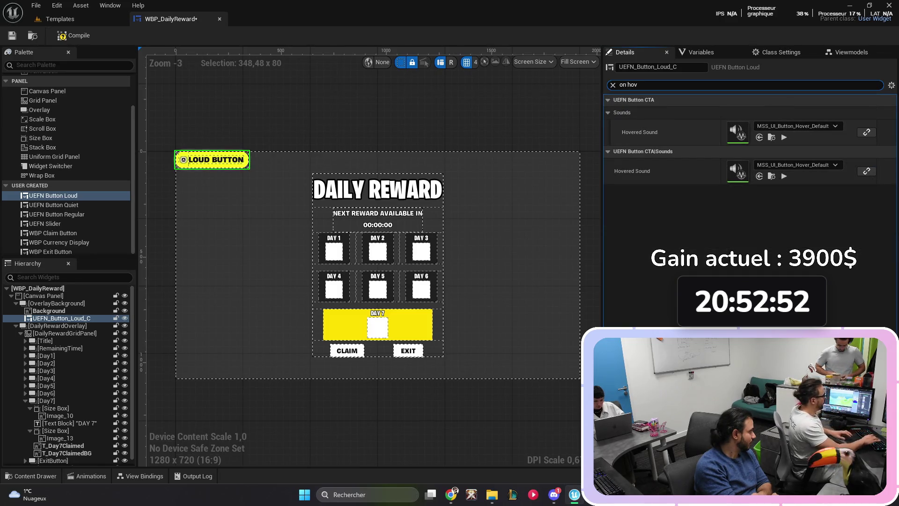
pyautogui.hotkey('ctrl', 'a')
pyautogui.press('BackSpace')
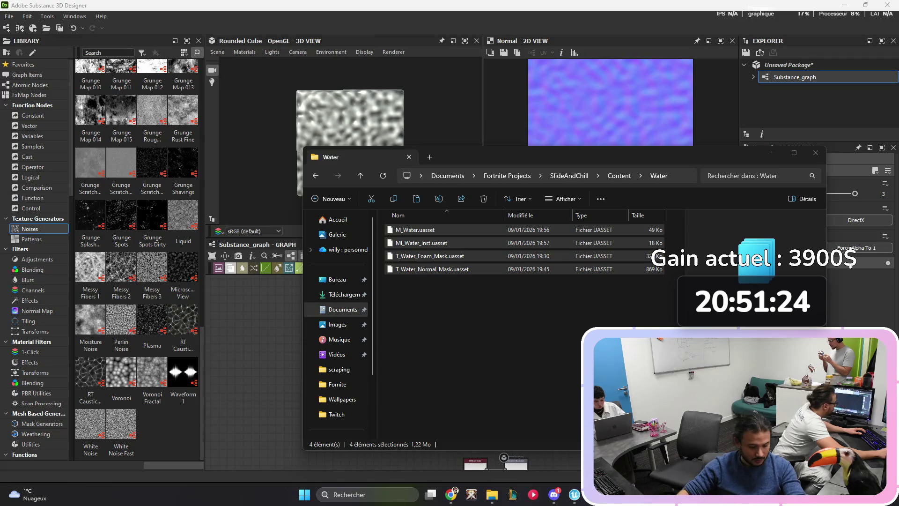
pyautogui.hotkey('ctrl', 'shift', 'Escape')
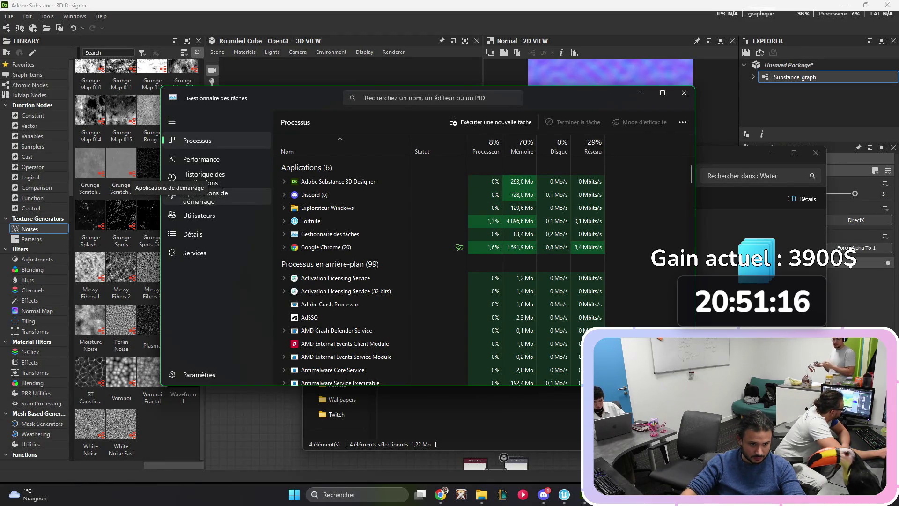
pyautogui.click(202, 159)
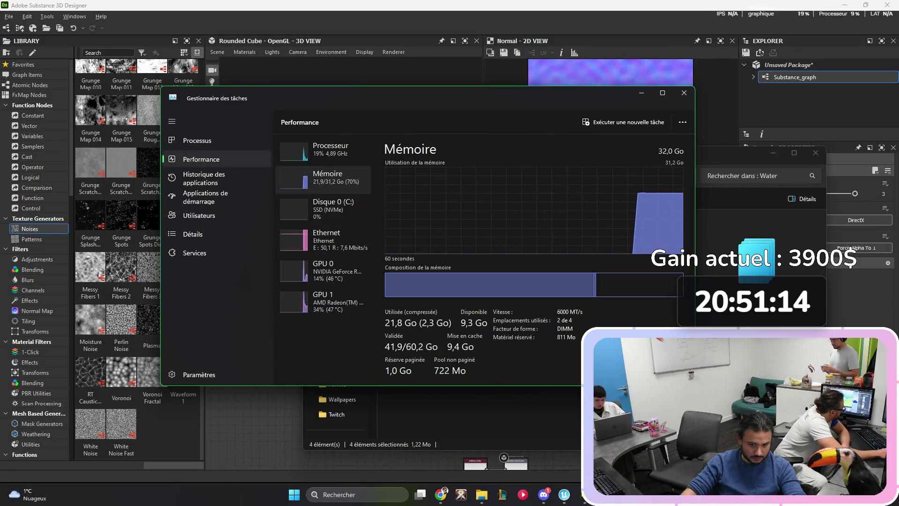
pyautogui.click(685, 92)
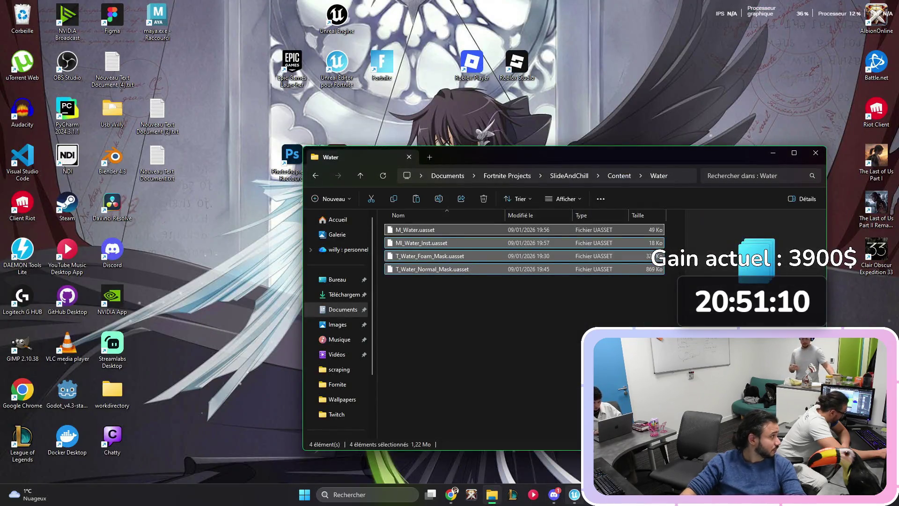
pyautogui.click(574, 494)
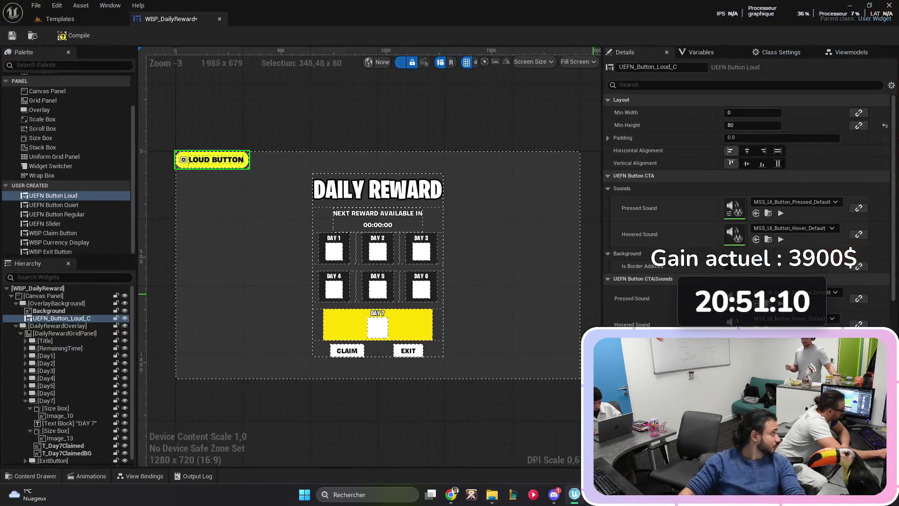
# Step: Rearrange the desktop shortcuts, then restore the editor and delete the UEFN_Button_Loud_C widget
pyautogui.click(575, 494)
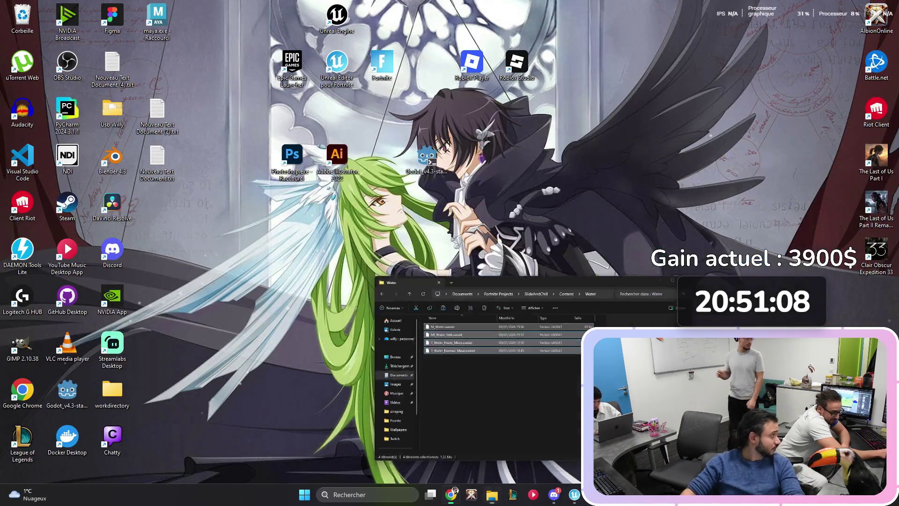
pyautogui.press('super+d')
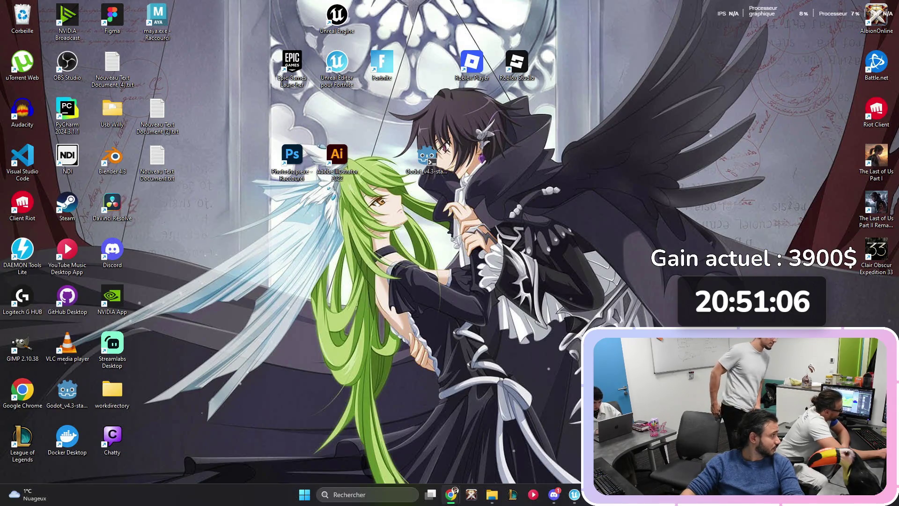
pyautogui.moveTo(449, 112); pyautogui.dragTo(269, 184)
pyautogui.moveTo(328, 155); pyautogui.dragTo(328, 248)
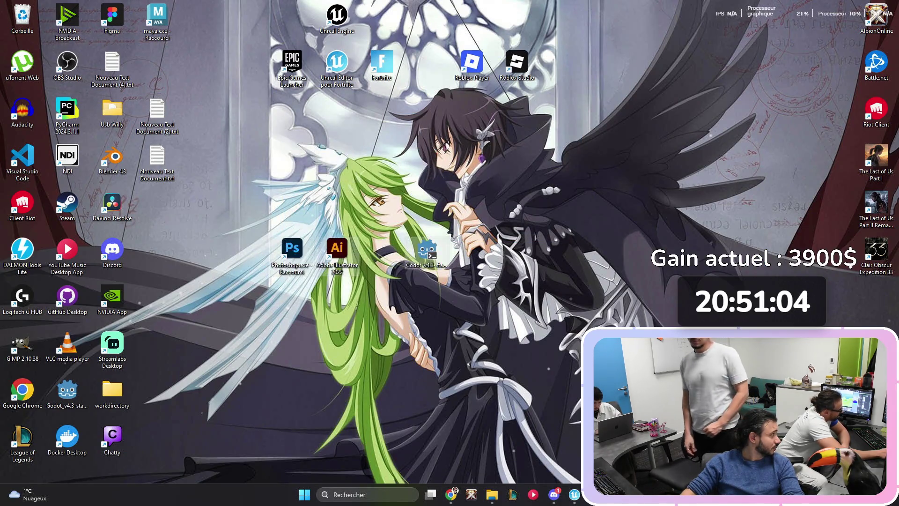
pyautogui.moveTo(248, 92)
pyautogui.mouseDown()
pyautogui.moveTo(673, 263)
pyautogui.moveTo(638, 232)
pyautogui.mouseUp()
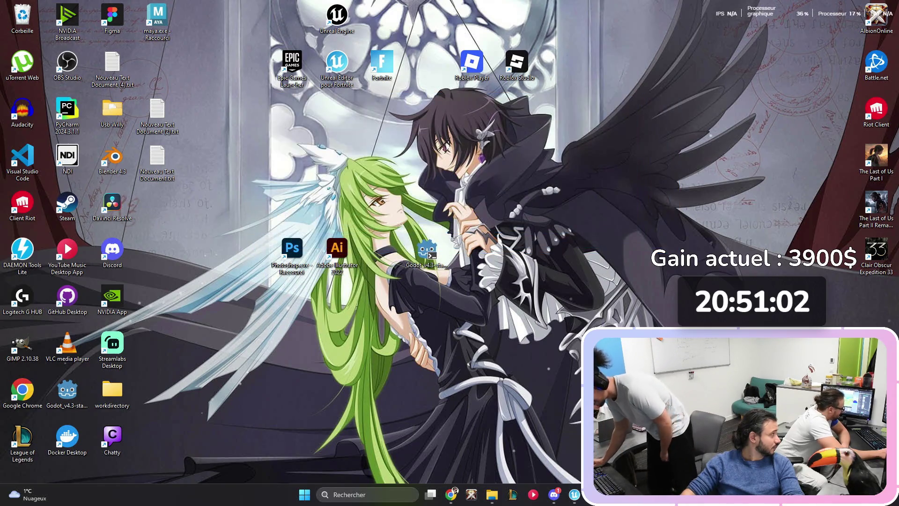
pyautogui.click(574, 495)
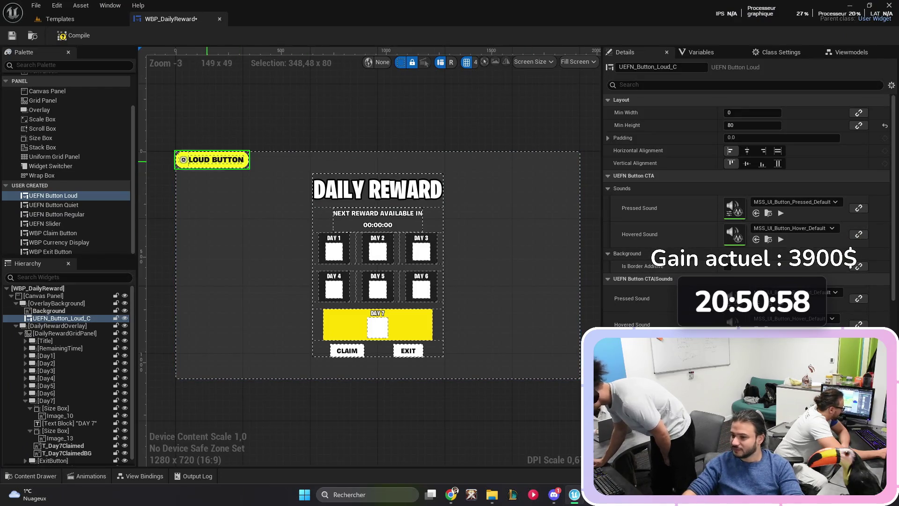
pyautogui.press('Delete')
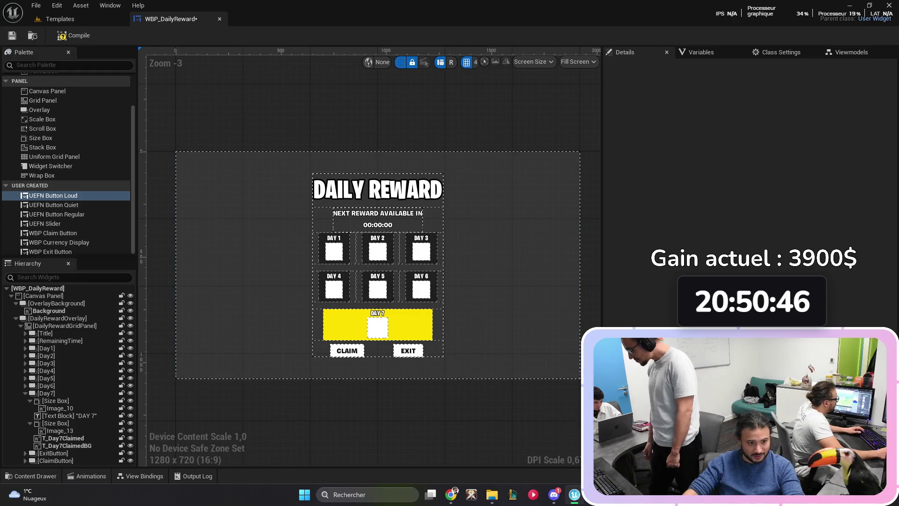
# Step: Compile and save WBP_DailyReward, then close its tab
pyautogui.click(74, 36)
pyautogui.click(12, 35)
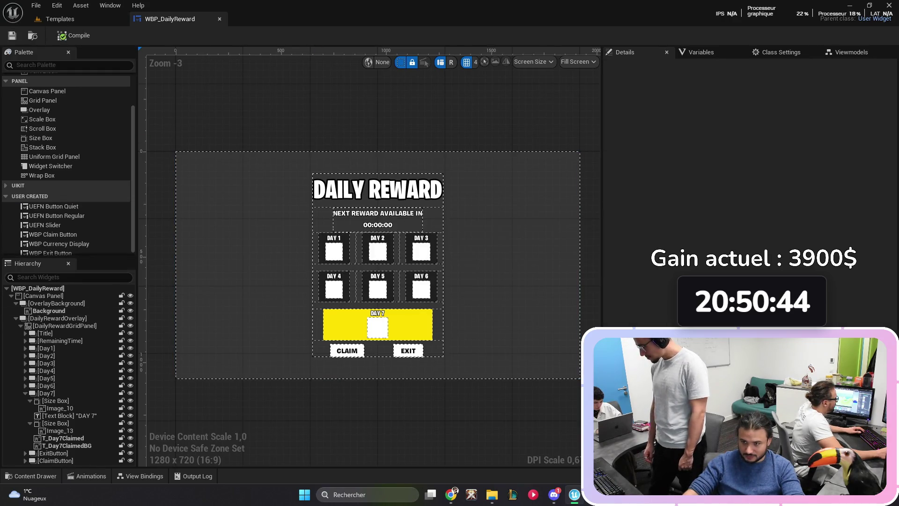
pyautogui.click(219, 19)
# Step: Search the content for 'water' and place Cube Water 1x1xhalf in the level
pyautogui.hotkey('ctrl', 'space')
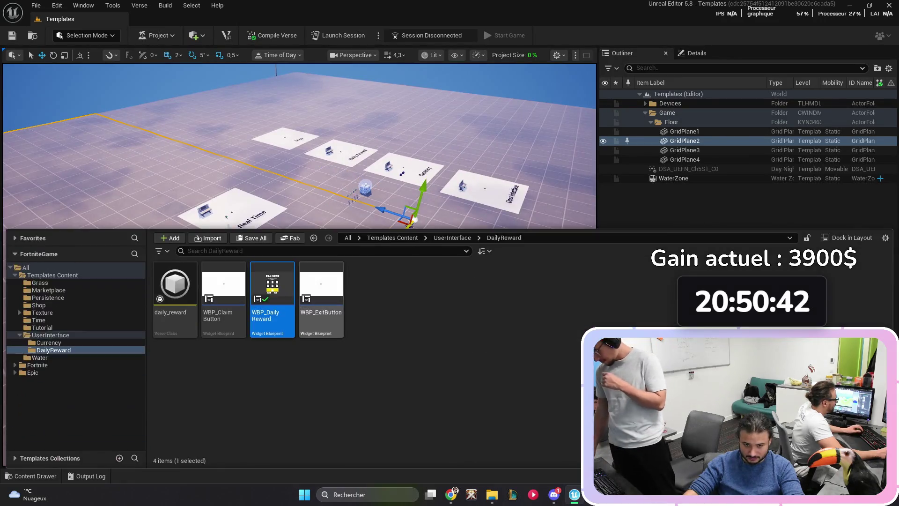
pyautogui.click(348, 238)
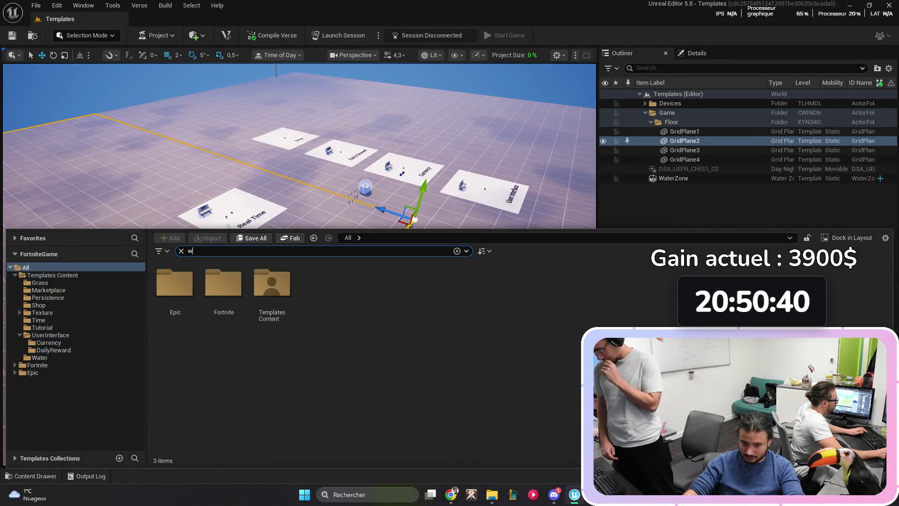
pyautogui.write('ater')
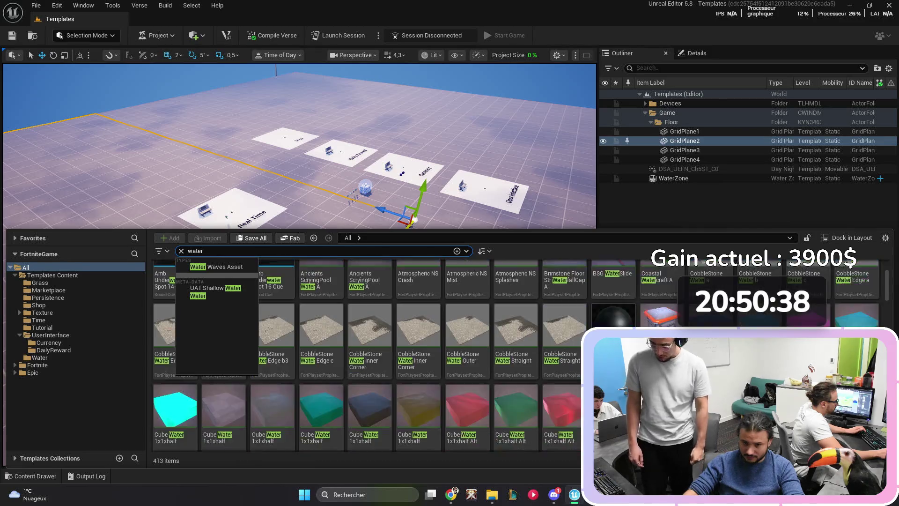
pyautogui.scroll(-1, 534, 351)
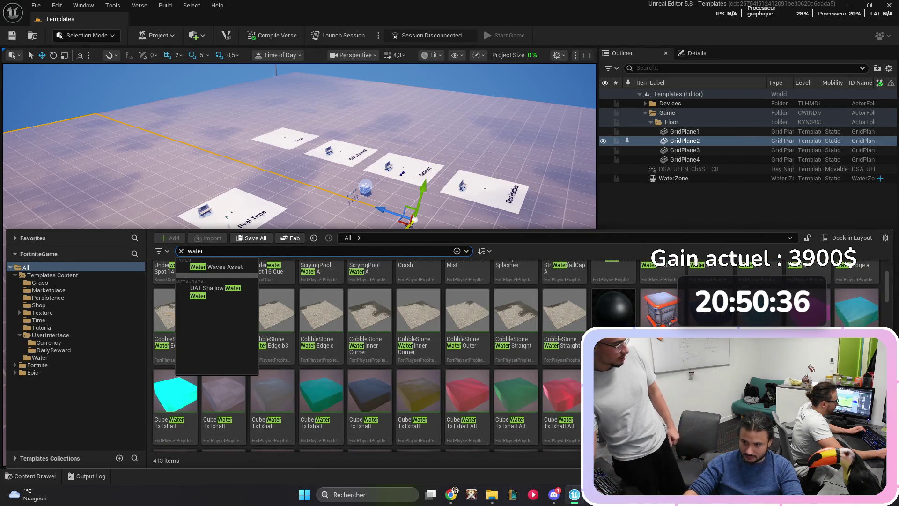
pyautogui.scroll(-1, 271, 389)
pyautogui.moveTo(174, 377)
pyautogui.mouseDown()
pyautogui.moveTo(181, 221)
pyautogui.moveTo(215, 319)
pyautogui.moveTo(208, 330)
pyautogui.mouseUp()
pyautogui.press('f')
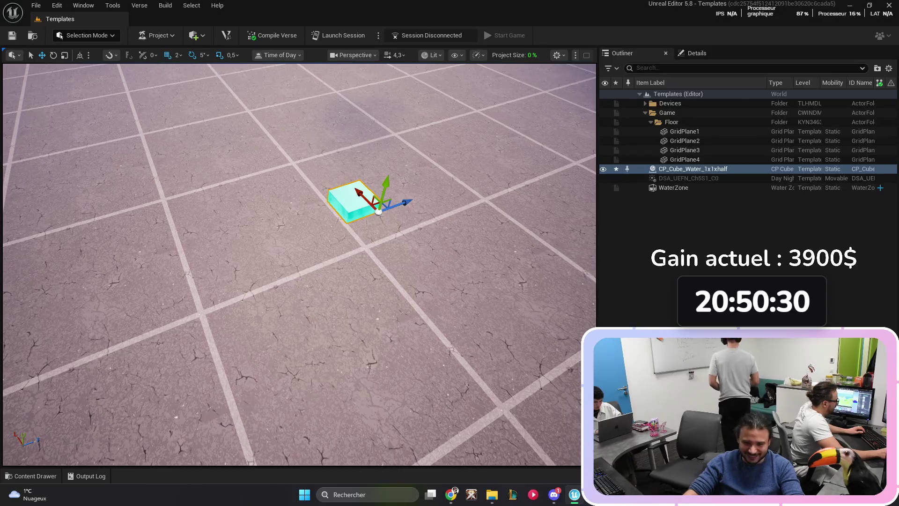
# Step: Review the water cube's properties, then select the floor plane GridPlane2
pyautogui.click(697, 53)
pyautogui.scroll(-10, 745, 235)
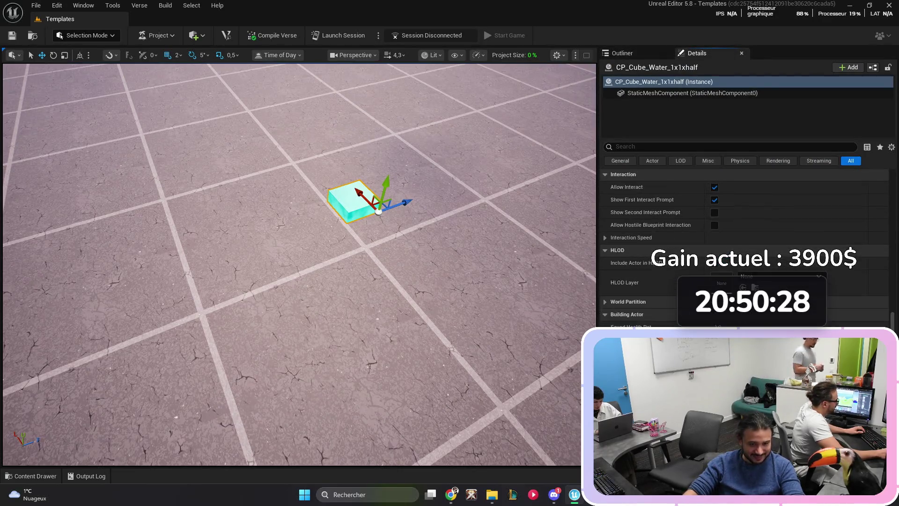
pyautogui.scroll(8, 745, 235)
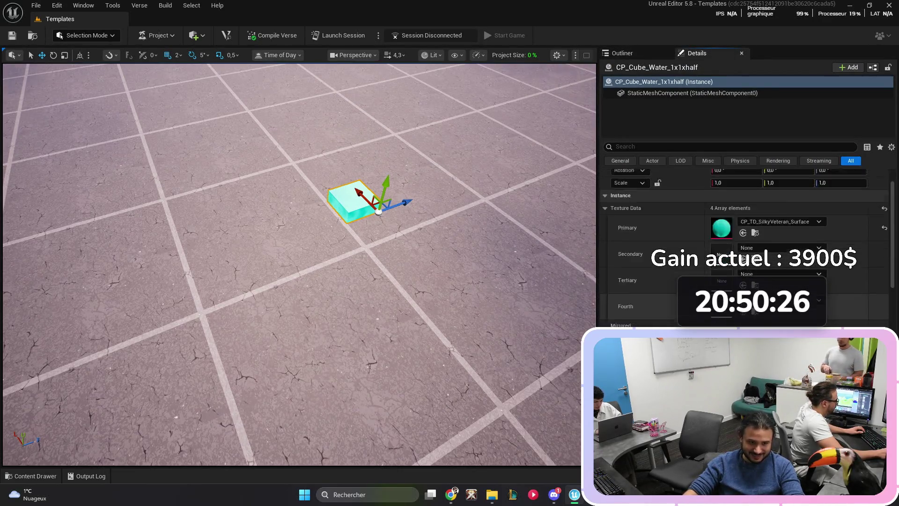
pyautogui.scroll(2, 745, 234)
pyautogui.click(300, 328)
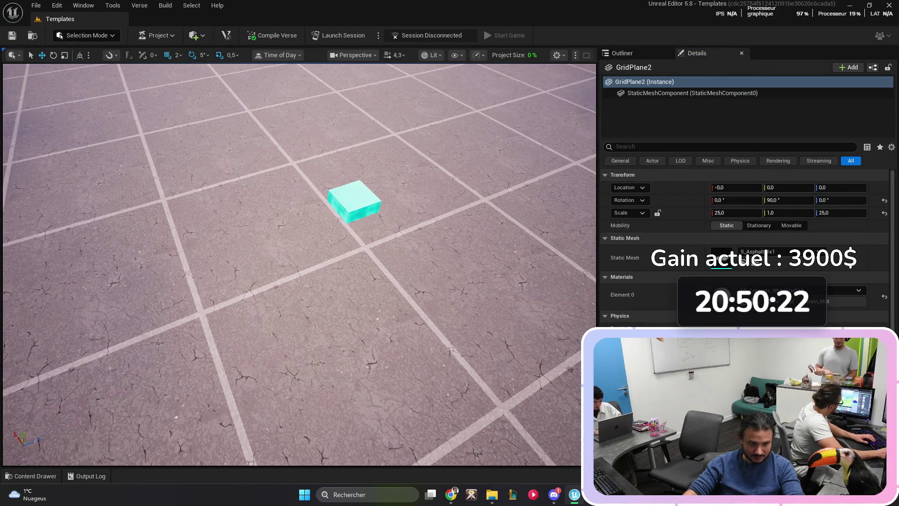
# Step: Delete the WaterZone and the CP_Cube_Water_1x1xhalf prop via the Outliner
pyautogui.click(692, 92)
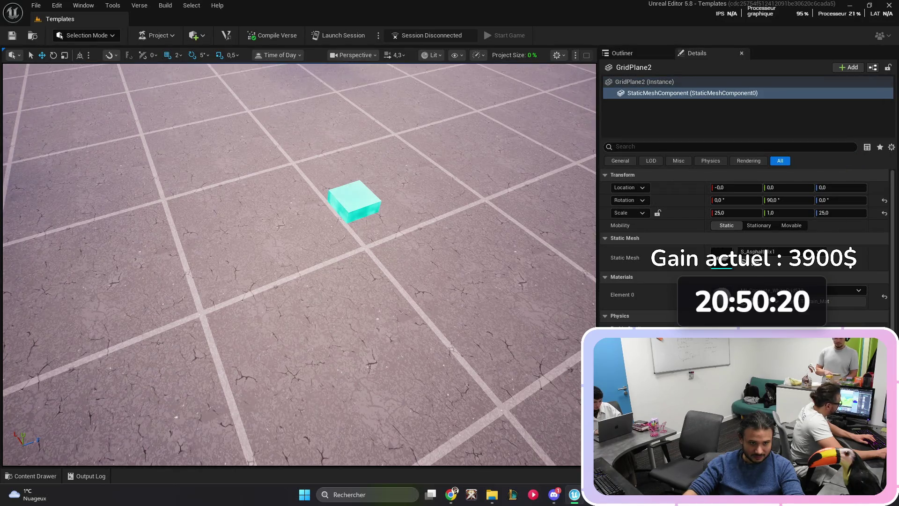
pyautogui.click(623, 53)
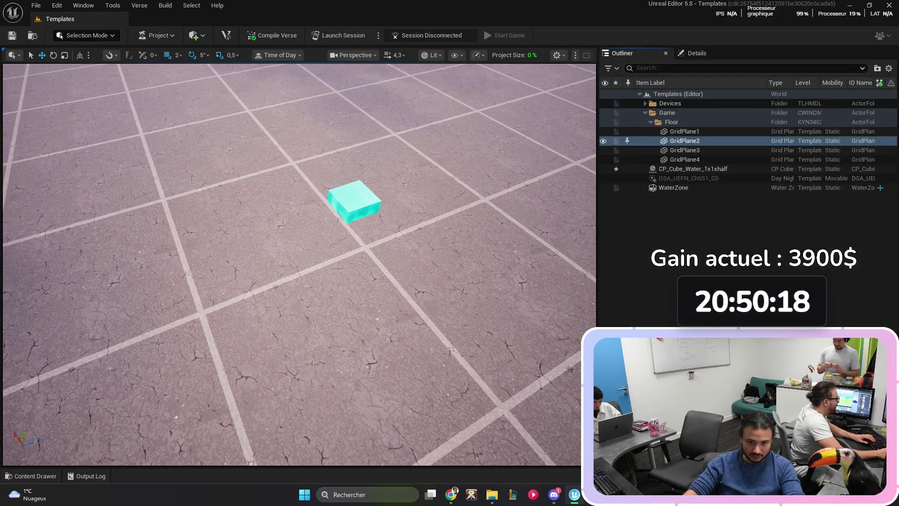
pyautogui.click(730, 187)
pyautogui.press('Delete')
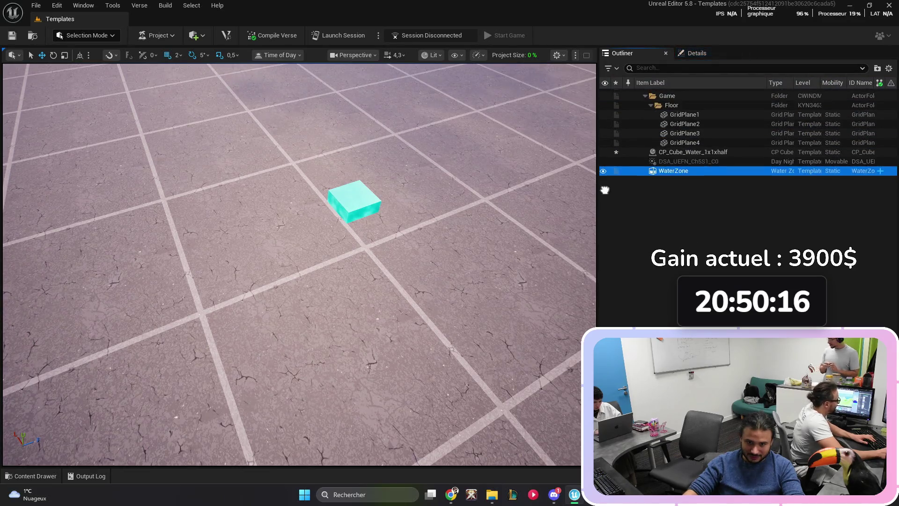
pyautogui.scroll(-10, 300, 264)
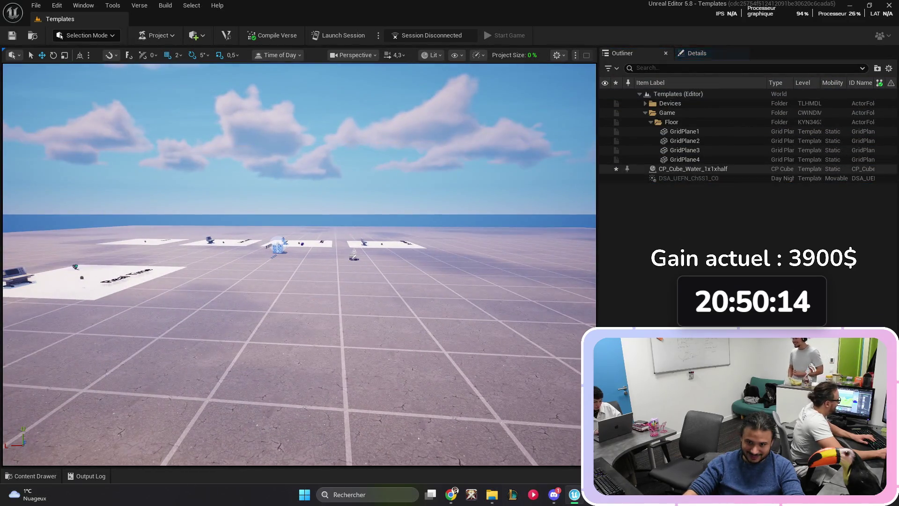
pyautogui.doubleClick(694, 169)
pyautogui.press('Delete')
pyautogui.hotkey('ctrl', 'space')
pyautogui.hotkey('ctrl', 'space')
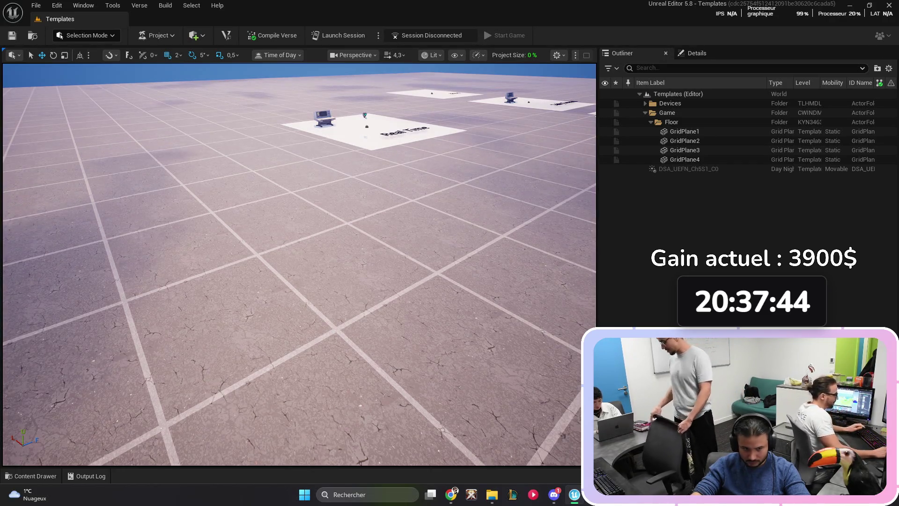
# Step: Browse the 'water' asset results, then replace the search with 'ocean'
pyautogui.hotkey('ctrl', 'space')
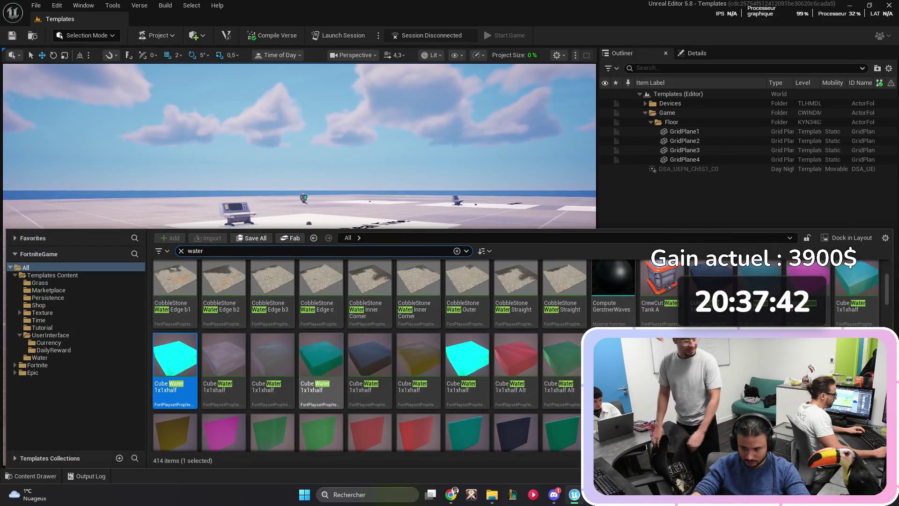
pyautogui.hotkey('ctrl', 'space')
pyautogui.hotkey('ctrl', 'space')
pyautogui.scroll(1, 587, 310)
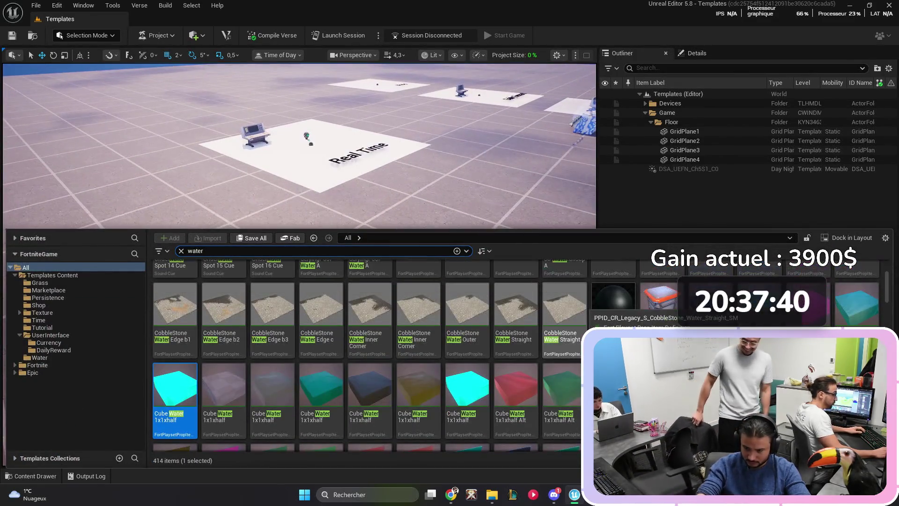
pyautogui.scroll(-5, 586, 310)
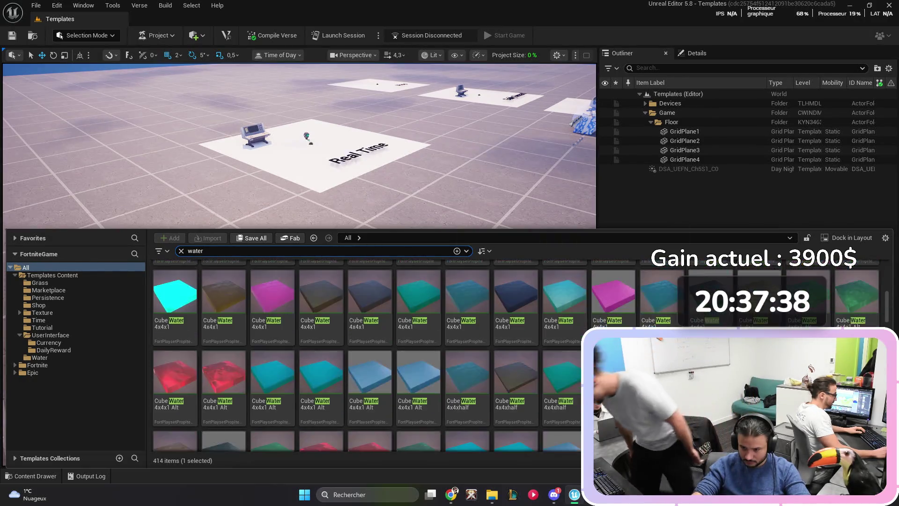
pyautogui.scroll(-3, 640, 316)
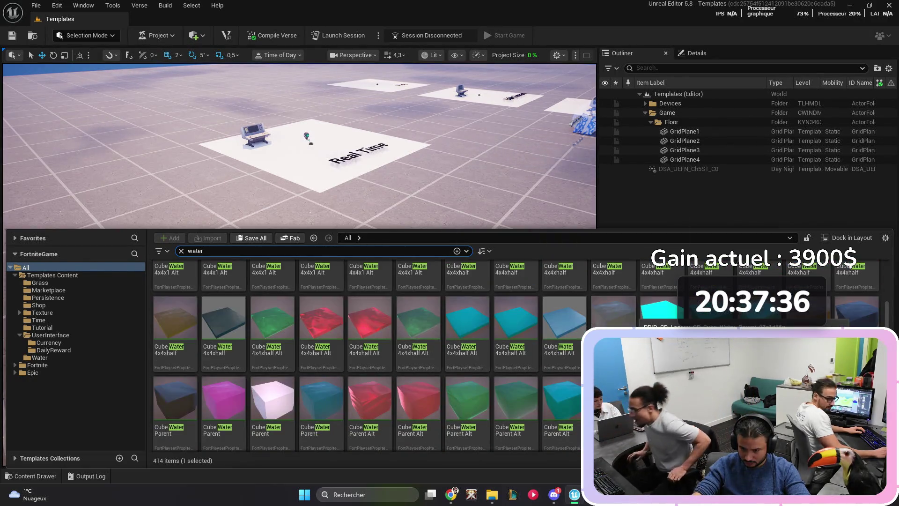
pyautogui.scroll(-10, 639, 316)
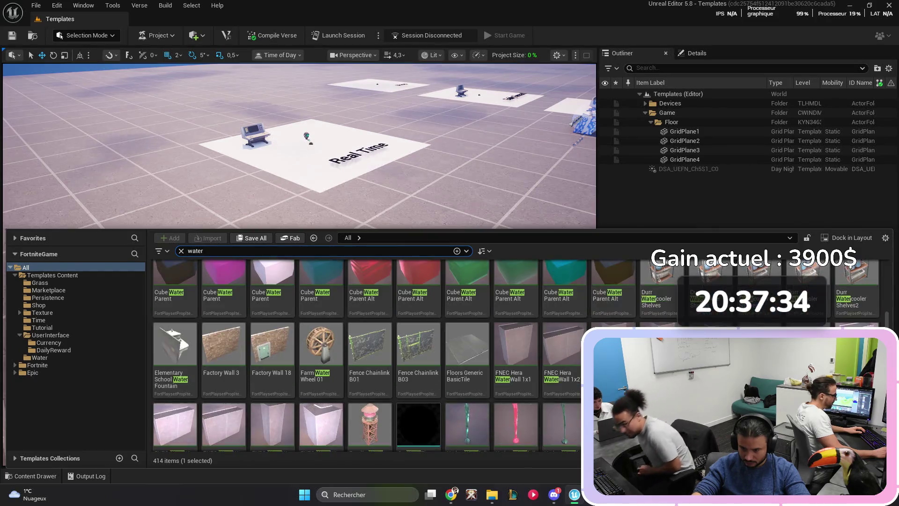
pyautogui.scroll(-1, 639, 316)
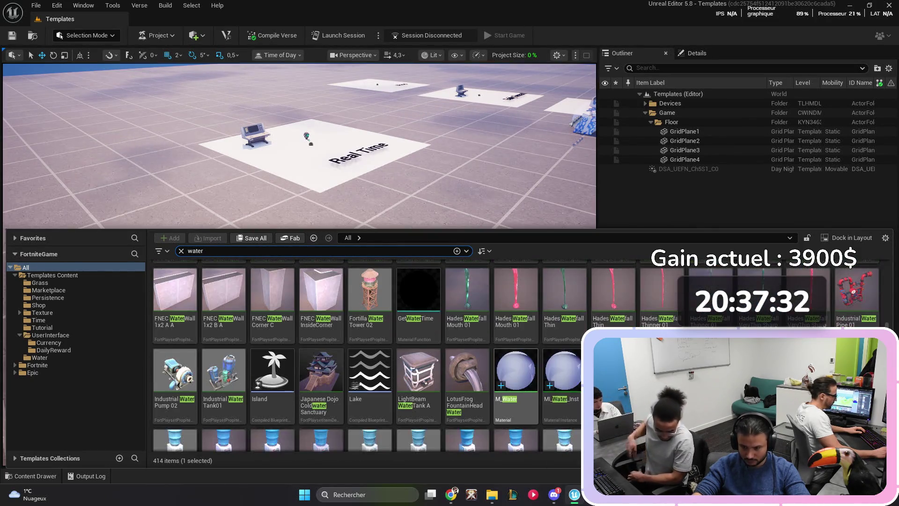
pyautogui.scroll(10, 614, 323)
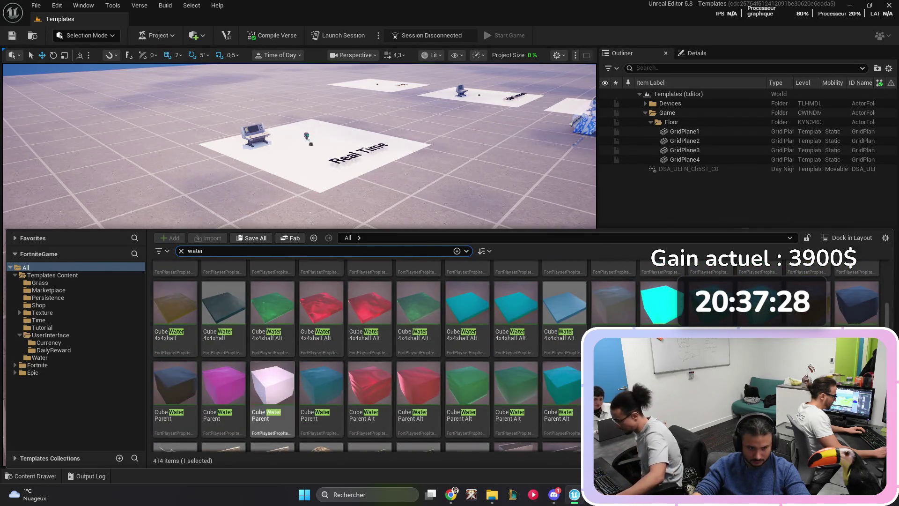
pyautogui.scroll(5, 321, 328)
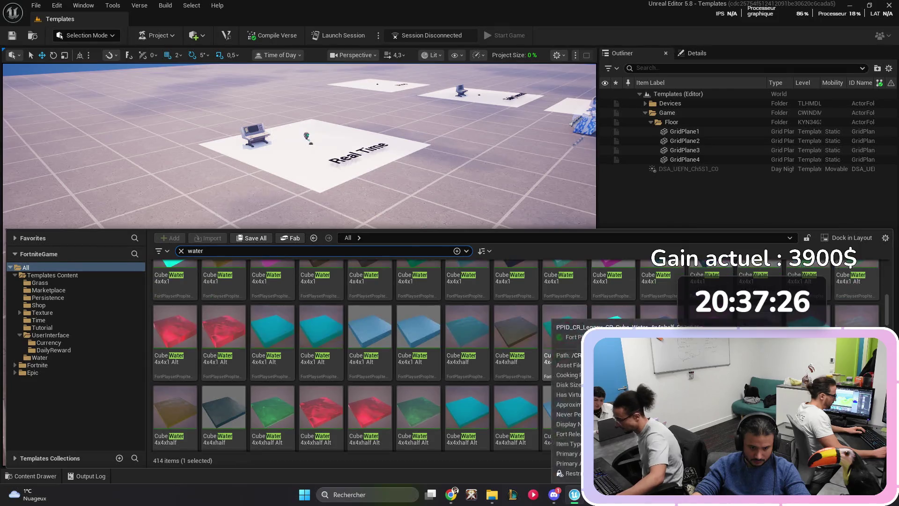
pyautogui.press('BackSpace')
pyautogui.press('BackSpace')
pyautogui.press('BackSpace')
pyautogui.write('ocean')
pyautogui.press('Return')
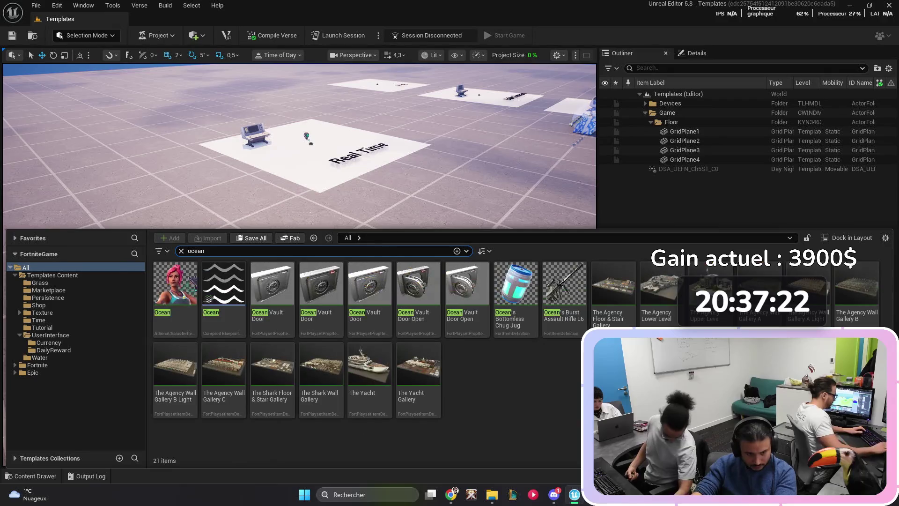
# Step: Drop the Ocean water body into the level, switch to scale mode, and view the surrounding sea
pyautogui.moveTo(226, 292)
pyautogui.mouseDown()
pyautogui.moveTo(227, 189)
pyautogui.moveTo(234, 281)
pyautogui.mouseUp()
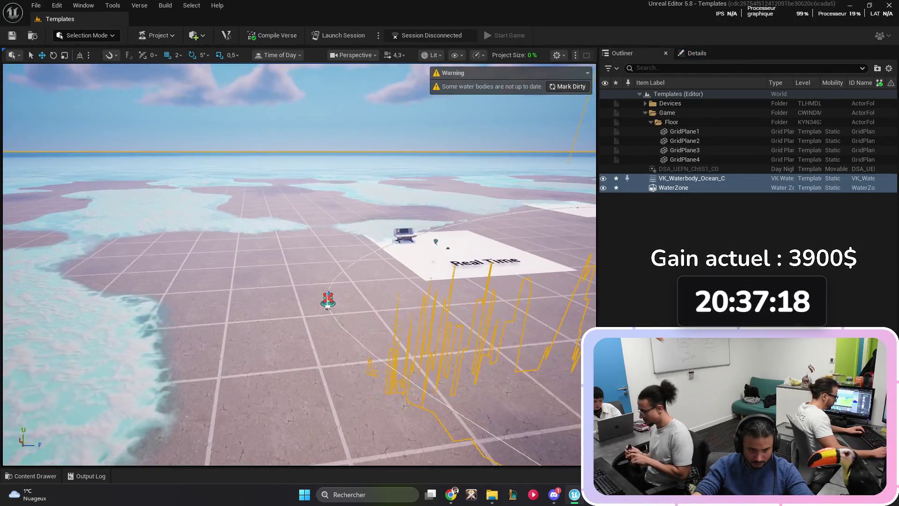
pyautogui.scroll(-5, 300, 265)
pyautogui.scroll(-3, 491, 179)
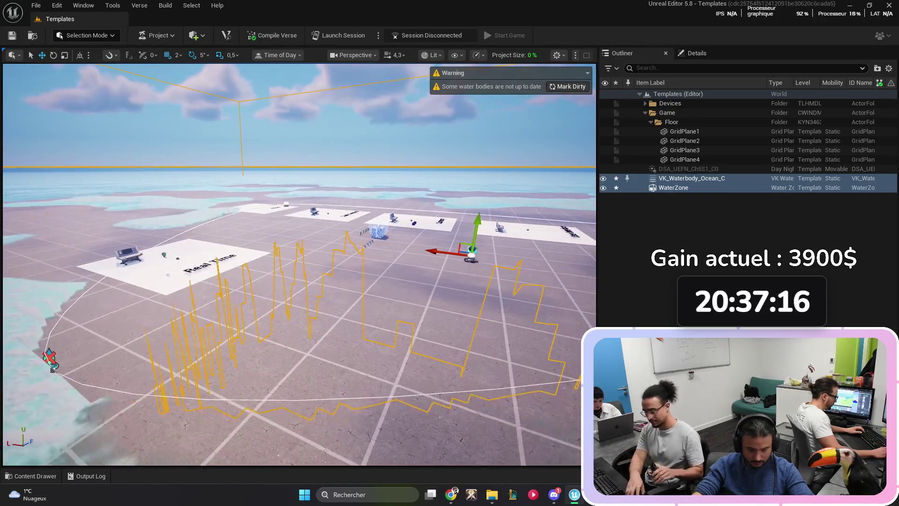
pyautogui.scroll(6, 492, 179)
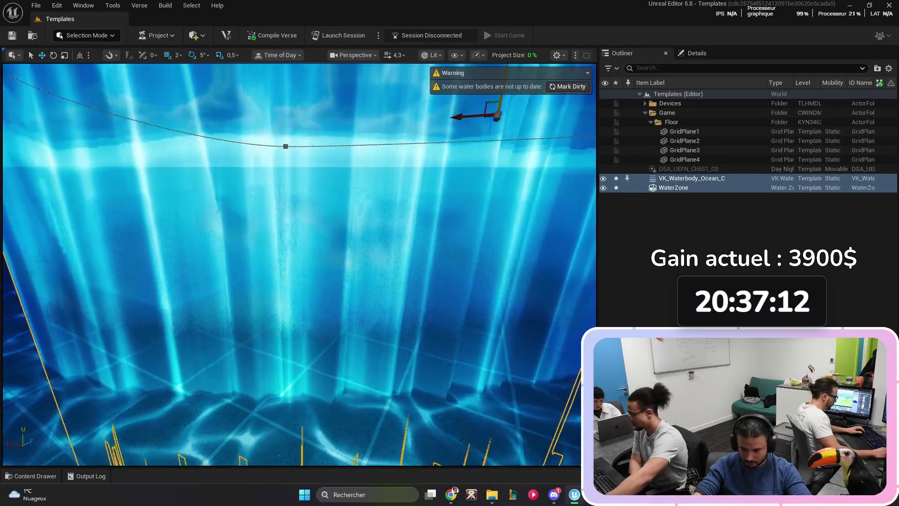
pyautogui.scroll(-5, 300, 264)
pyautogui.press('r')
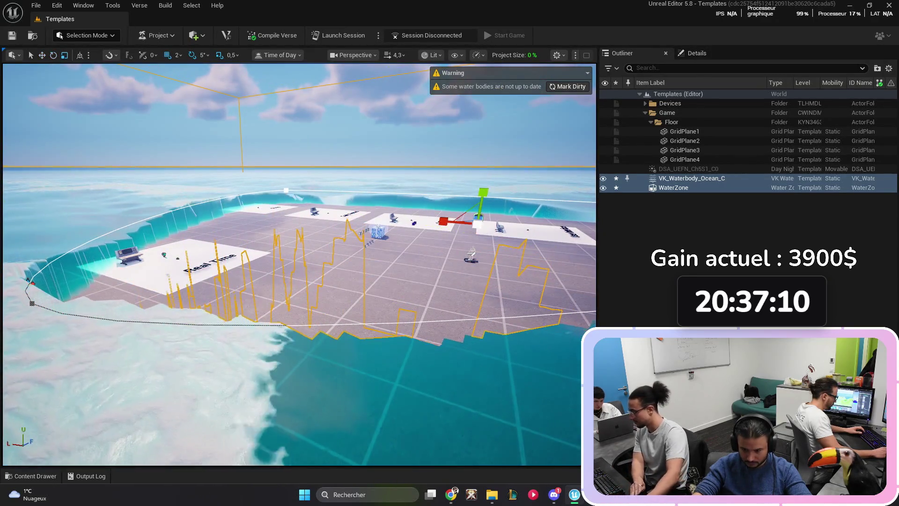
pyautogui.moveTo(300, 265); pyautogui.dragTo(257, 300)
pyautogui.scroll(-3, 300, 265)
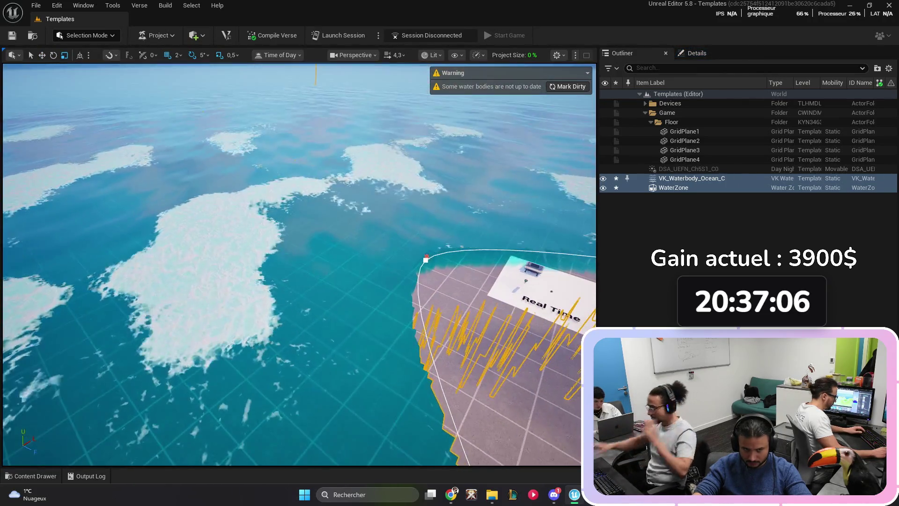
pyautogui.hotkey('ctrl', 'space')
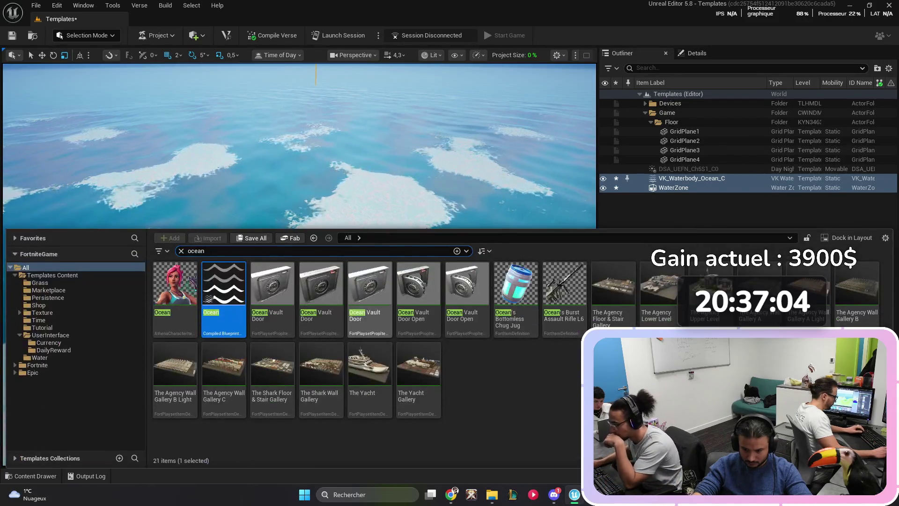
pyautogui.hotkey('ctrl', 'space')
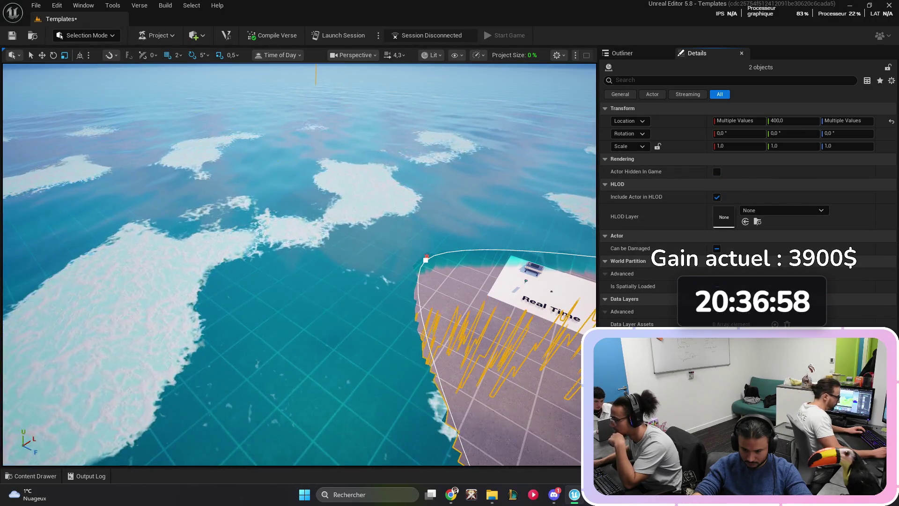
# Step: Select VK_Waterbody_Ocean_C and assign it the MI_Water material
pyautogui.click(622, 53)
pyautogui.click(692, 178)
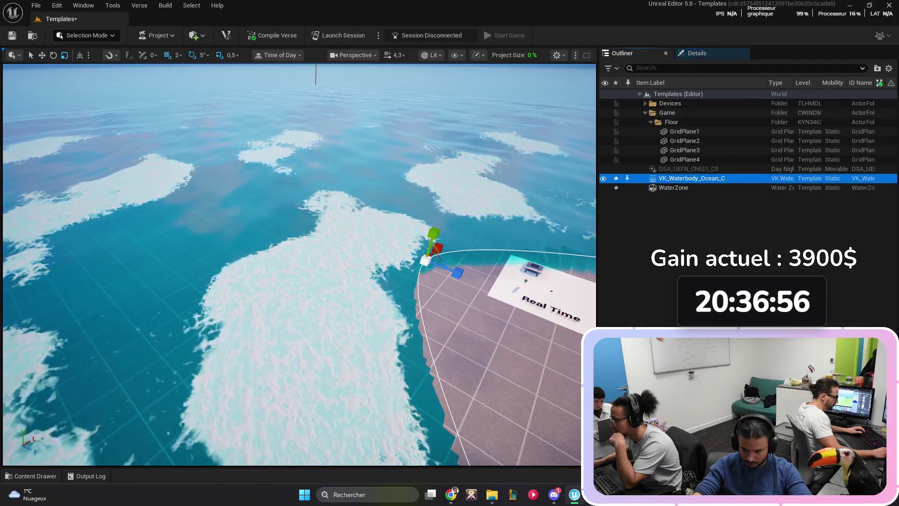
pyautogui.click(697, 53)
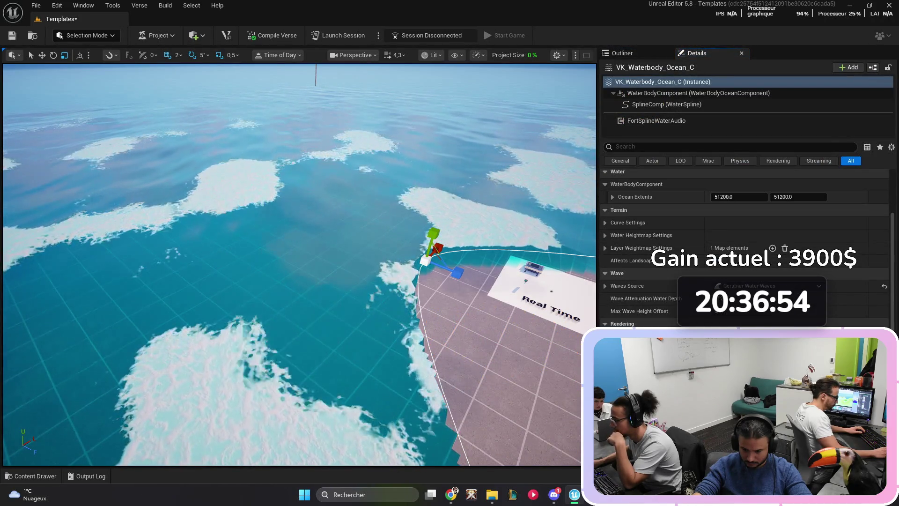
pyautogui.click(773, 335)
pyautogui.write('water')
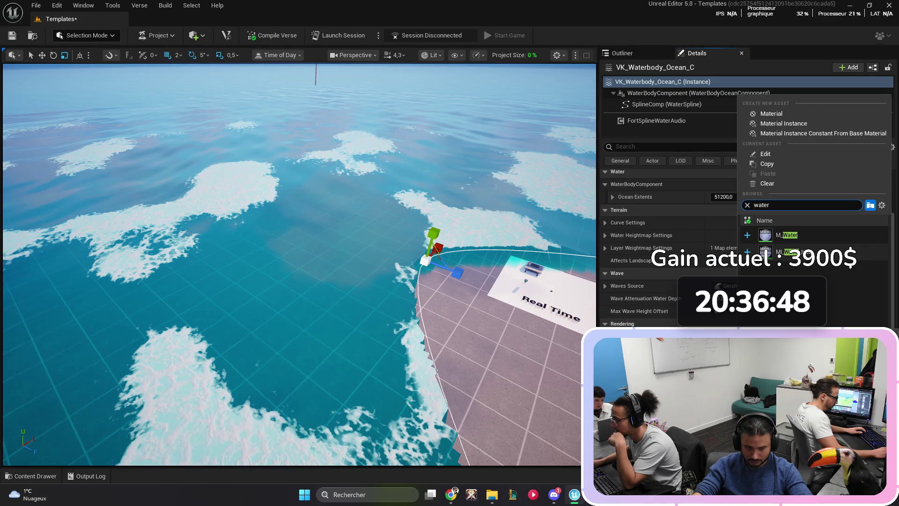
pyautogui.click(791, 252)
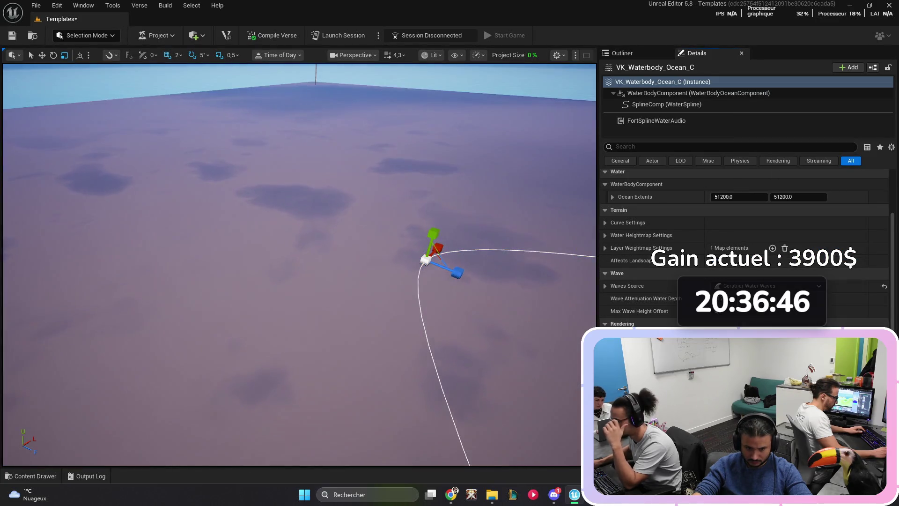
# Step: Reshape the ocean spline by stretching its curve and moving a spline point down-left
pyautogui.press('f')
pyautogui.scroll(2, 300, 265)
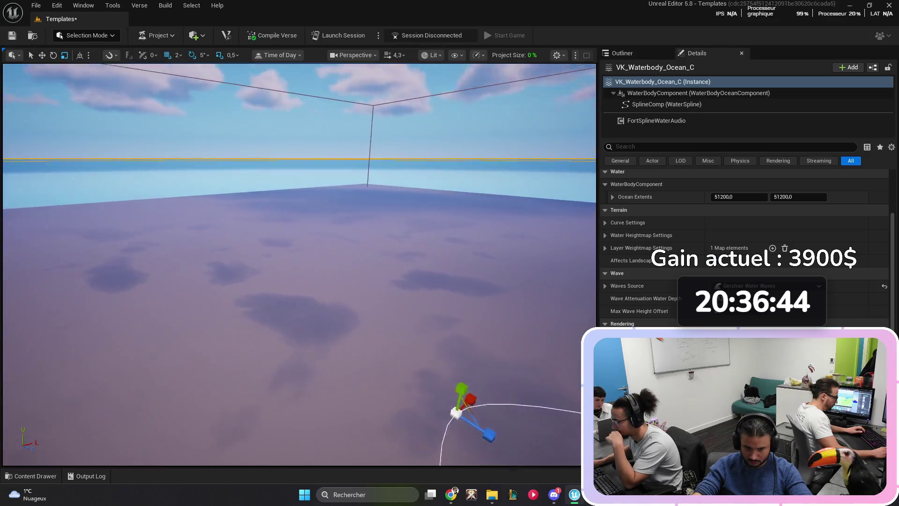
pyautogui.scroll(3, 300, 265)
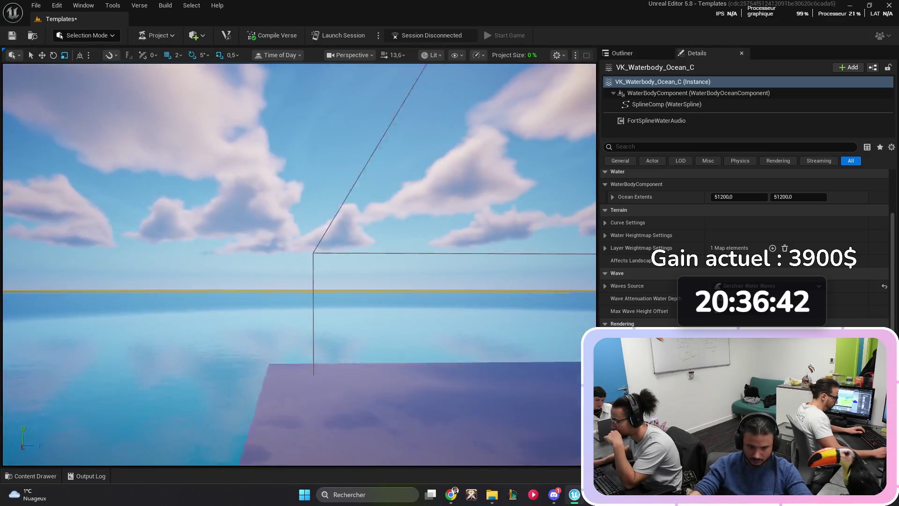
pyautogui.scroll(-3, 300, 265)
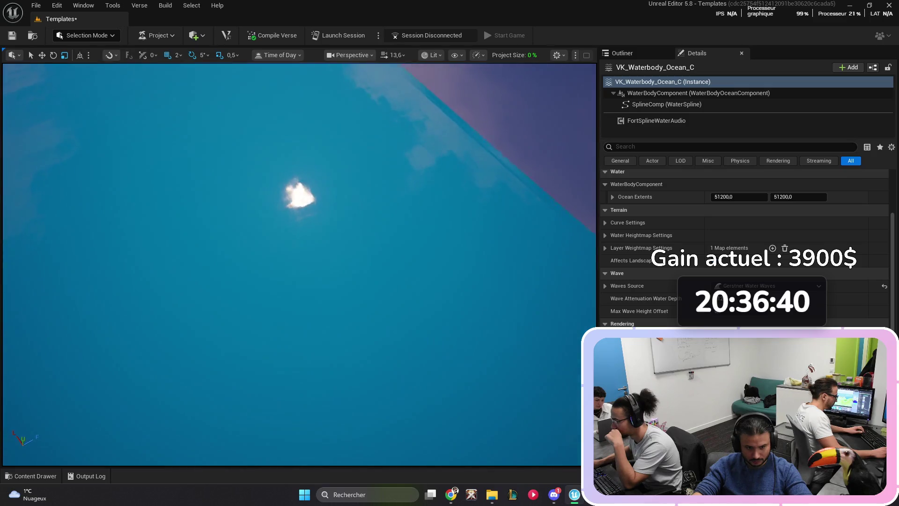
pyautogui.scroll(3, 300, 264)
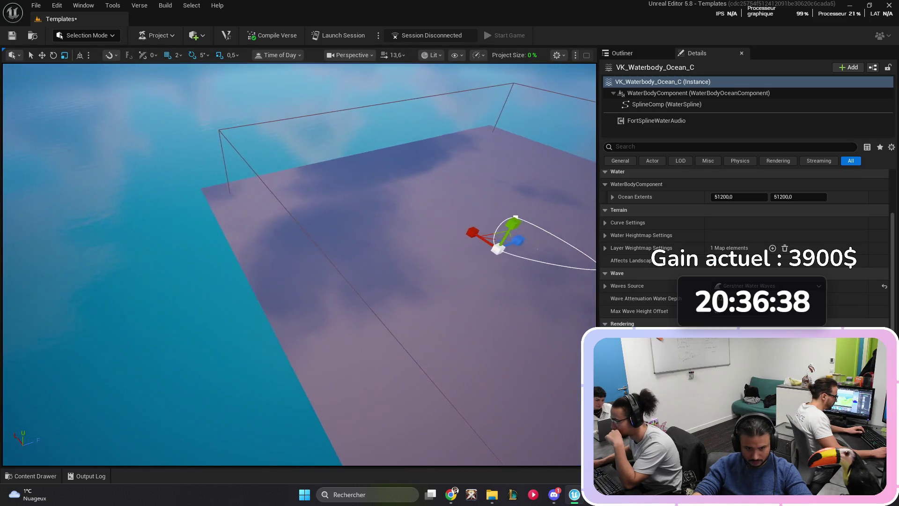
pyautogui.scroll(1, 543, 286)
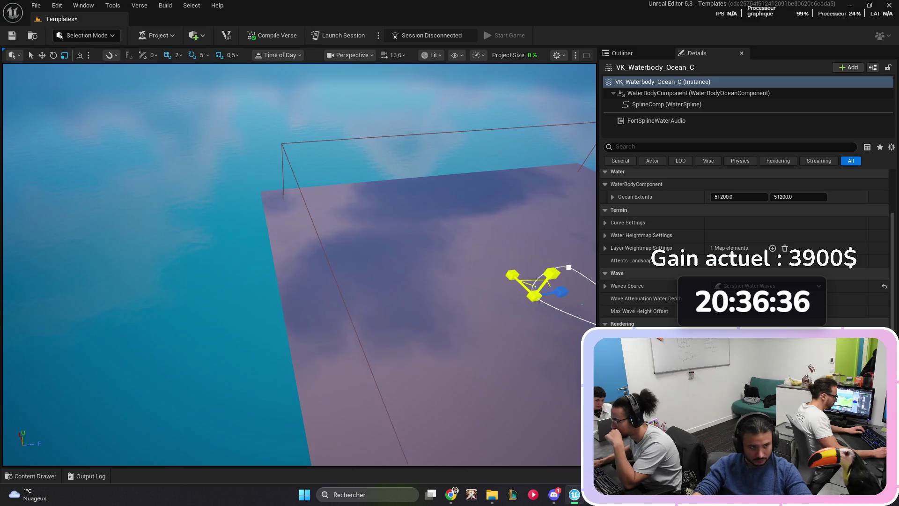
pyautogui.moveTo(569, 267)
pyautogui.mouseDown()
pyautogui.moveTo(454, 178)
pyautogui.moveTo(586, 291)
pyautogui.mouseUp()
pyautogui.scroll(-3, 585, 290)
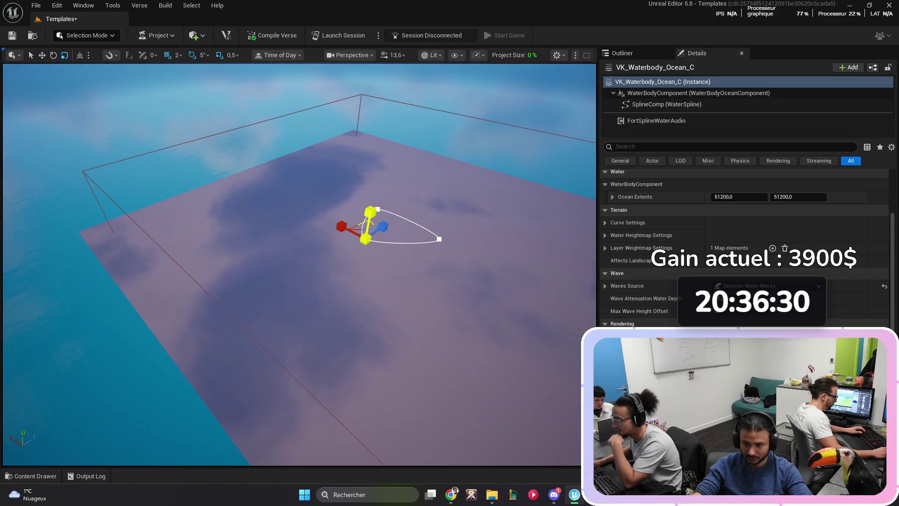
pyautogui.moveTo(361, 228)
pyautogui.mouseDown()
pyautogui.moveTo(351, 267)
pyautogui.moveTo(354, 220)
pyautogui.moveTo(354, 244)
pyautogui.mouseUp()
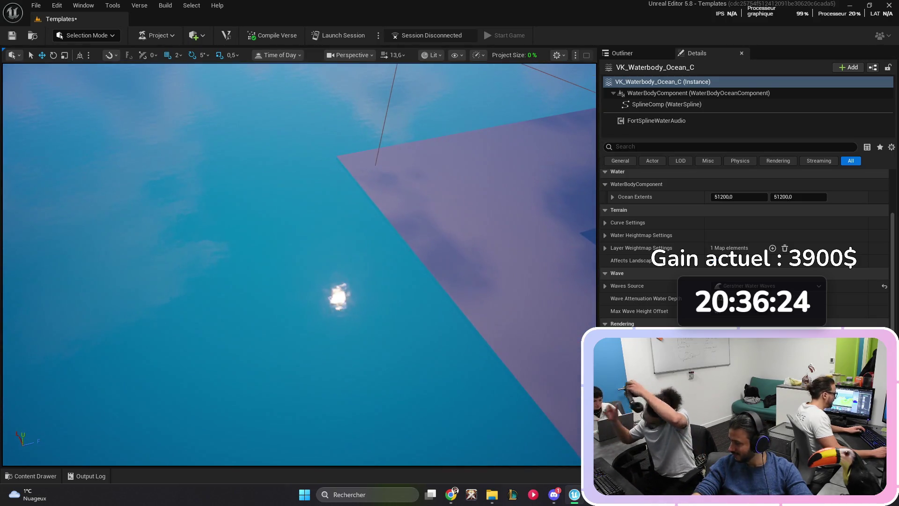
# Step: Drag the four water files from the Water folder window toward the editor
pyautogui.hotkey('alt', 'Tab')
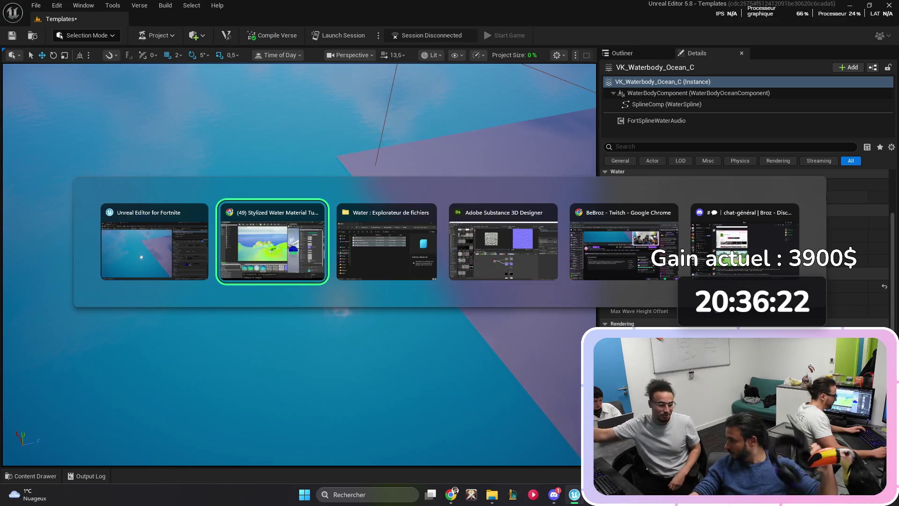
pyautogui.moveTo(422, 249); pyautogui.dragTo(757, 263)
pyautogui.hotkey('alt', 'Tab')
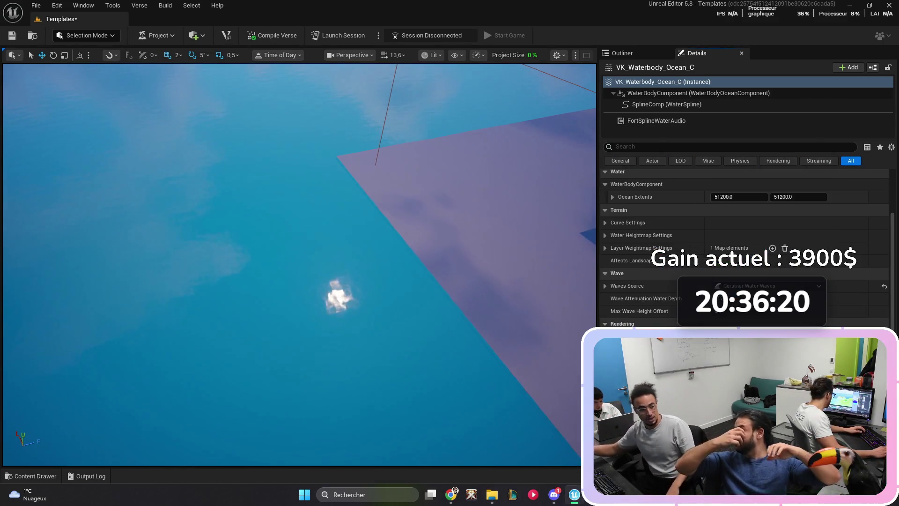